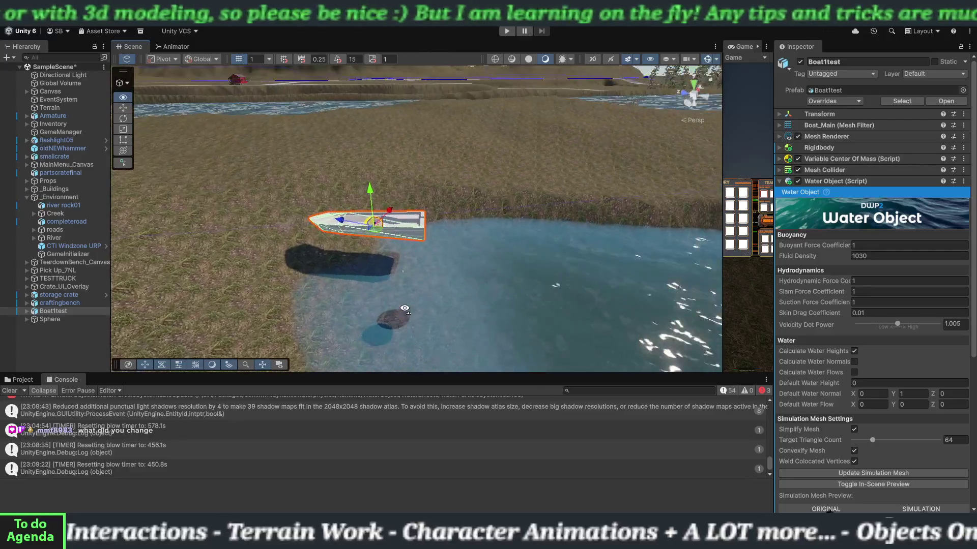
Lower the boat onto the water, widen the Game view across the scene area, and enter Play mode.
left_click_drag(372, 204, 369, 223)
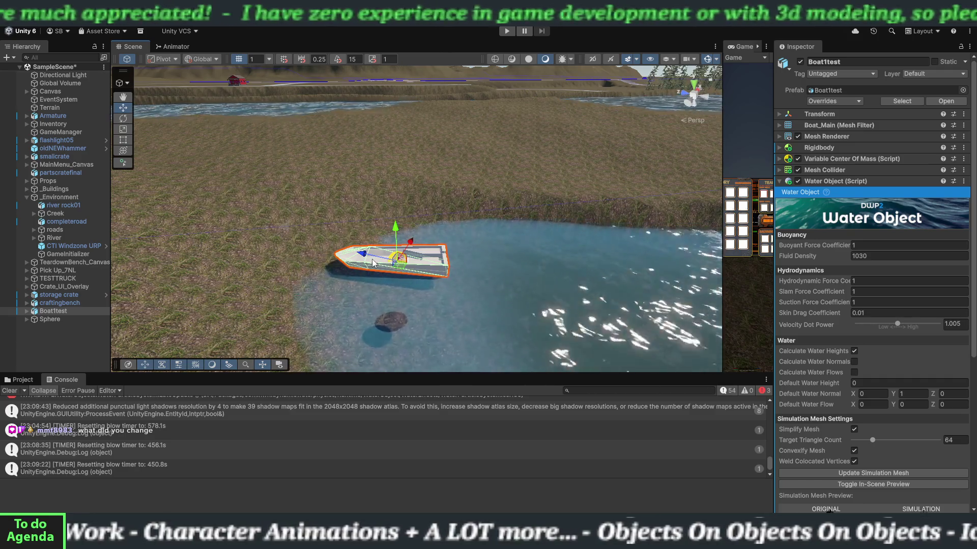
left_click(507, 31)
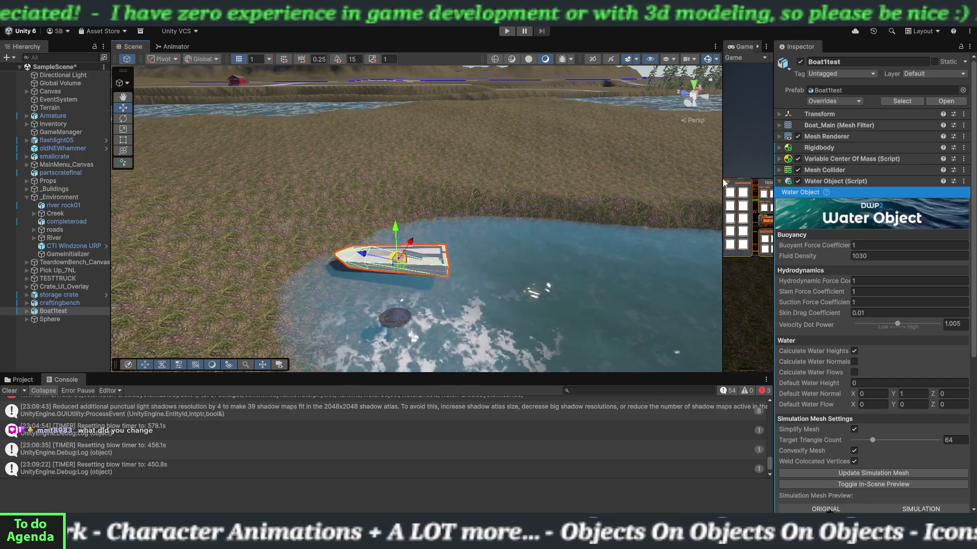
left_click_drag(722, 201, 203, 201)
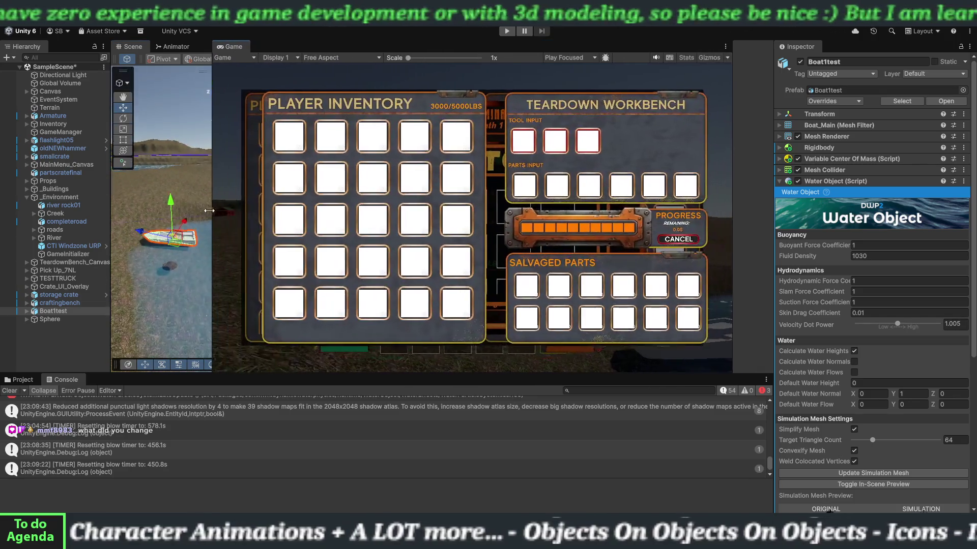
left_click(507, 33)
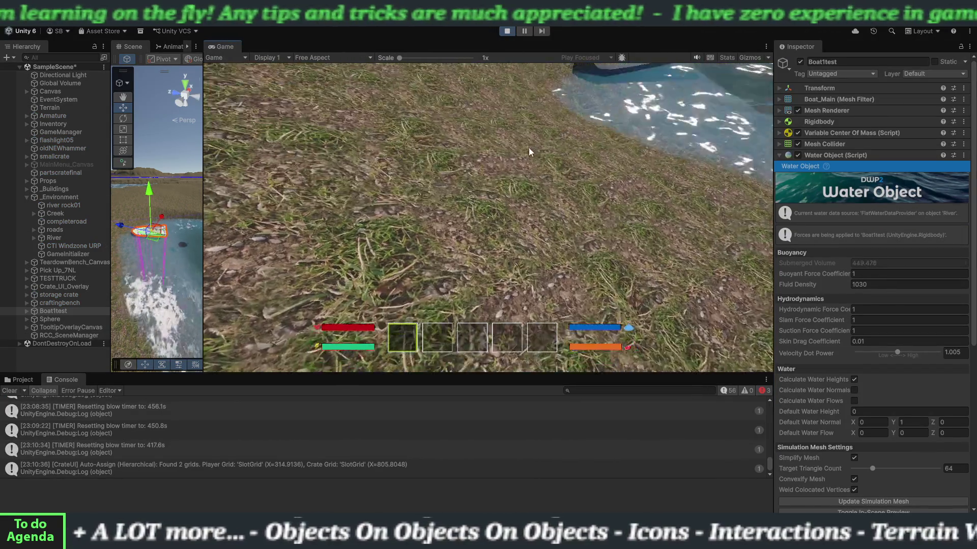
left_click(529, 147)
key("w")
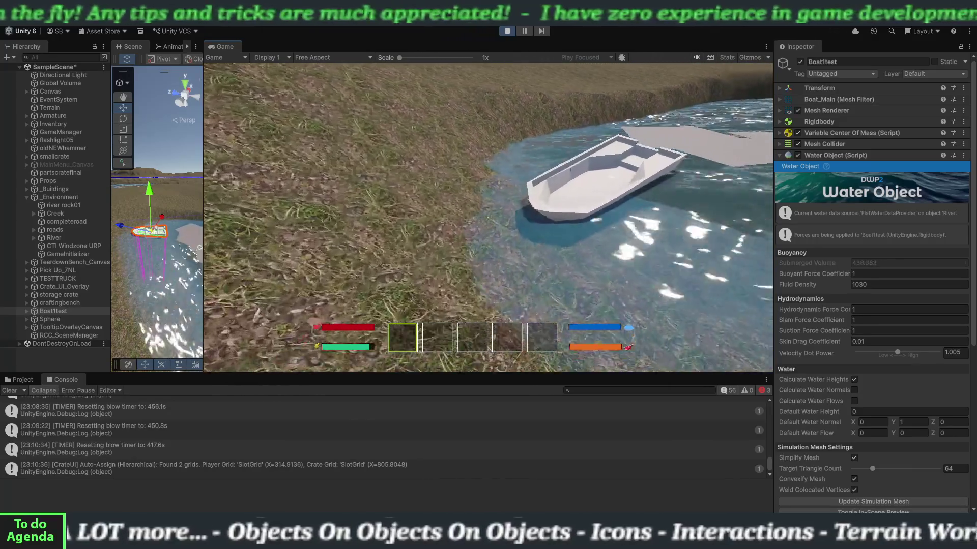
key("w")
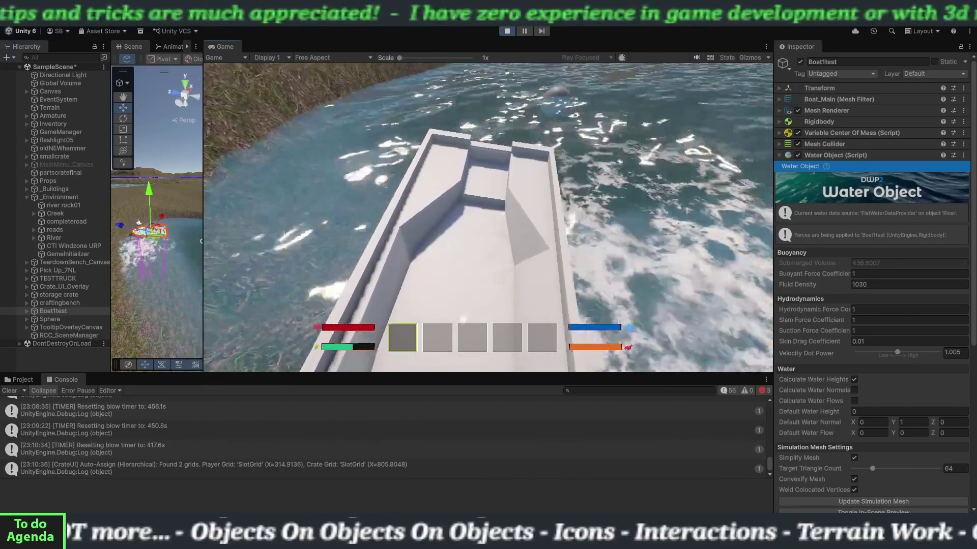
key("w")
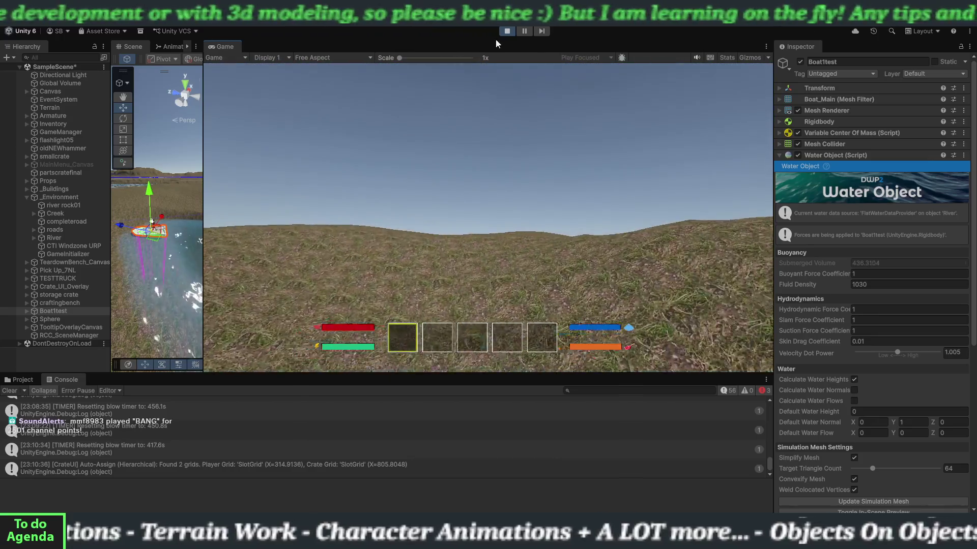
left_click(507, 31)
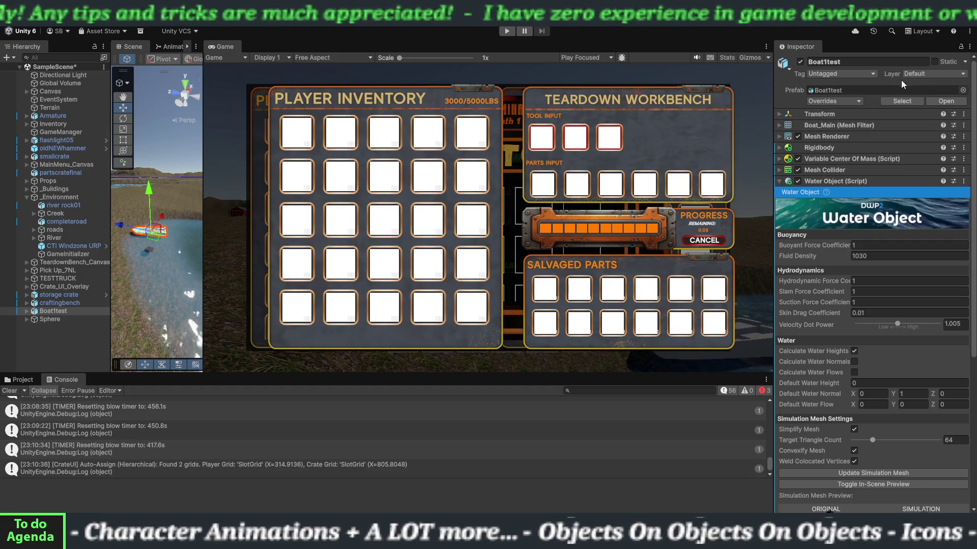
Check the boat's layer options, keep Default, and switch to the Dynamic Water Physics 2 docs.
left_click(914, 74)
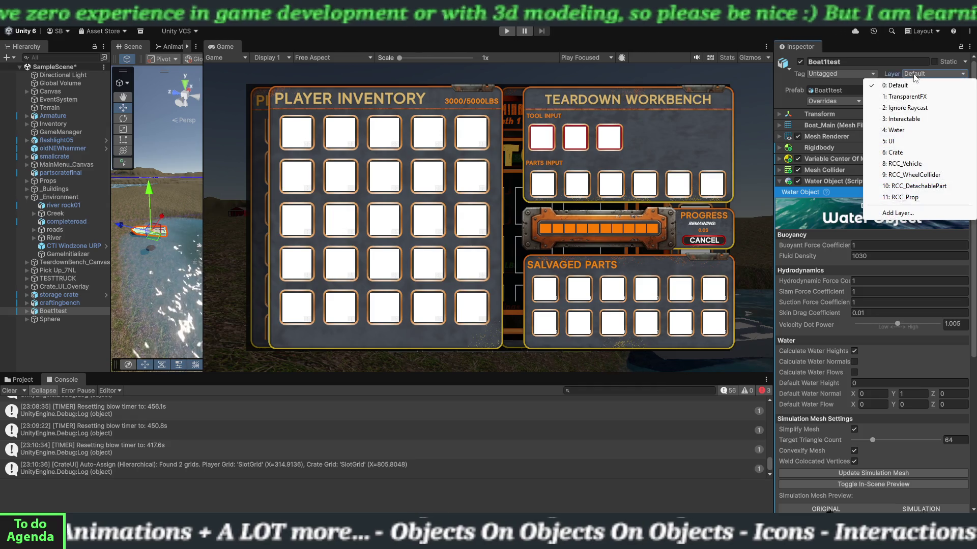
left_click(894, 77)
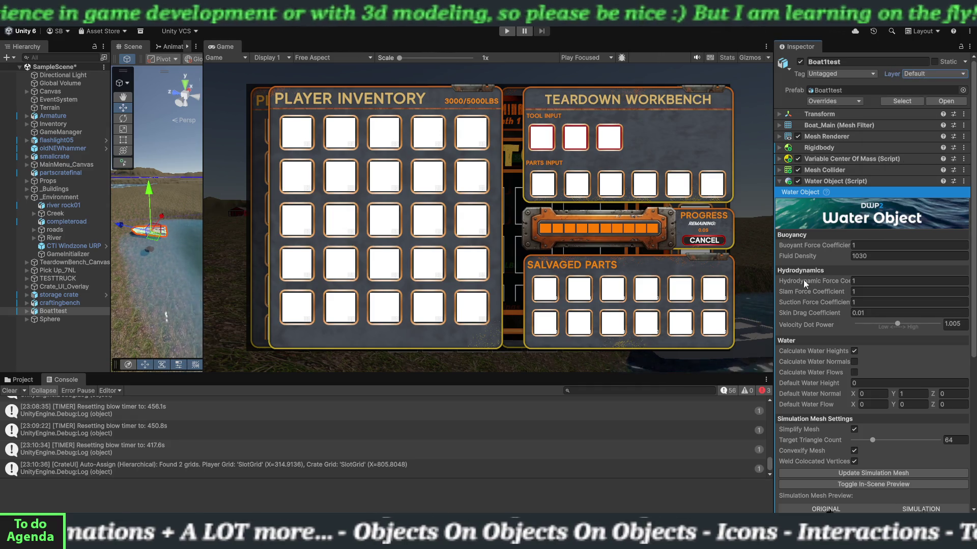
key("alt+Tab")
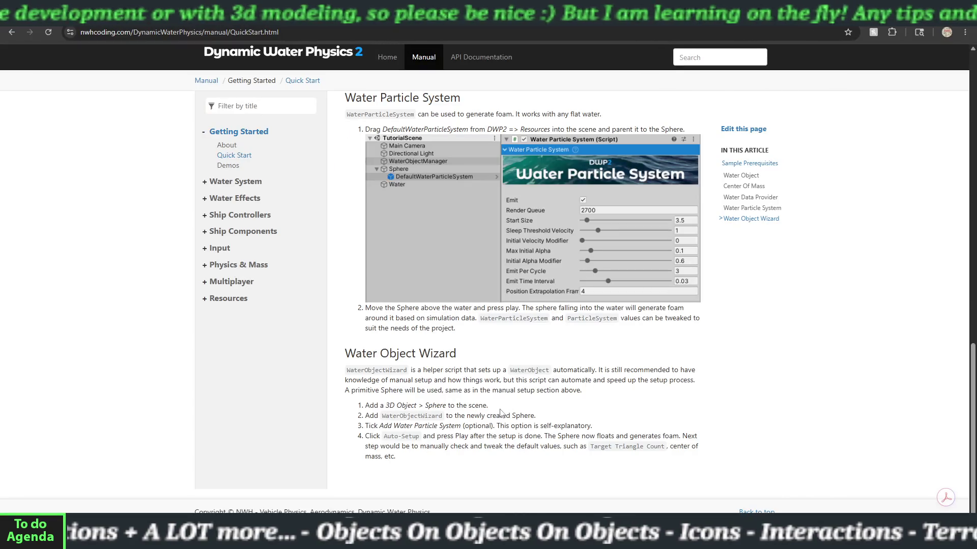
Skim the AdvancedShipController manual page under Ship Controllers, then open the ShipController page.
left_click(247, 220)
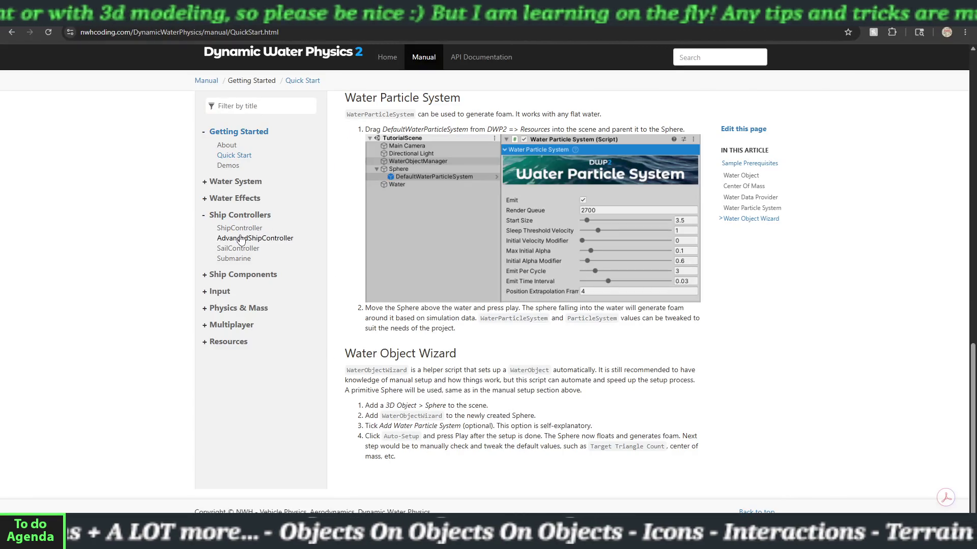
left_click(241, 239)
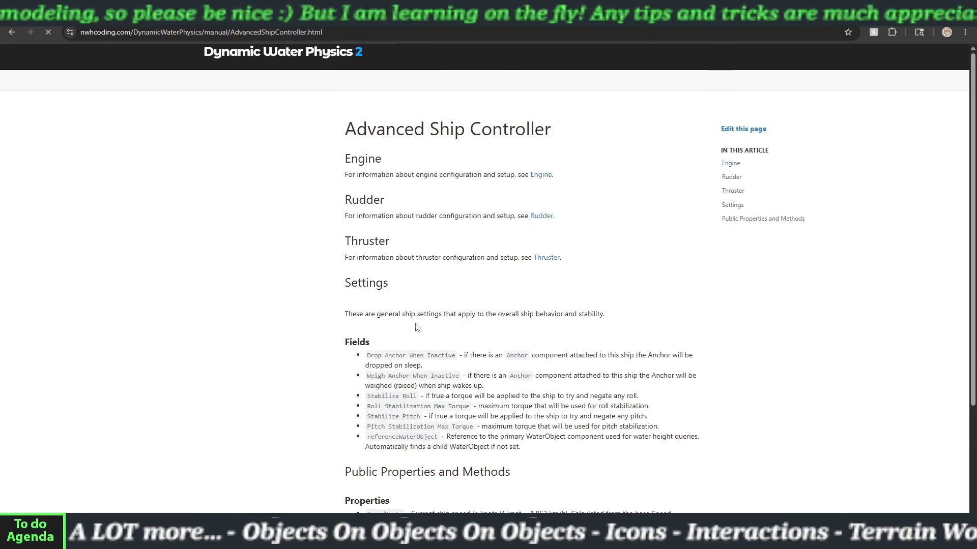
scroll(401, 354, "down", 4)
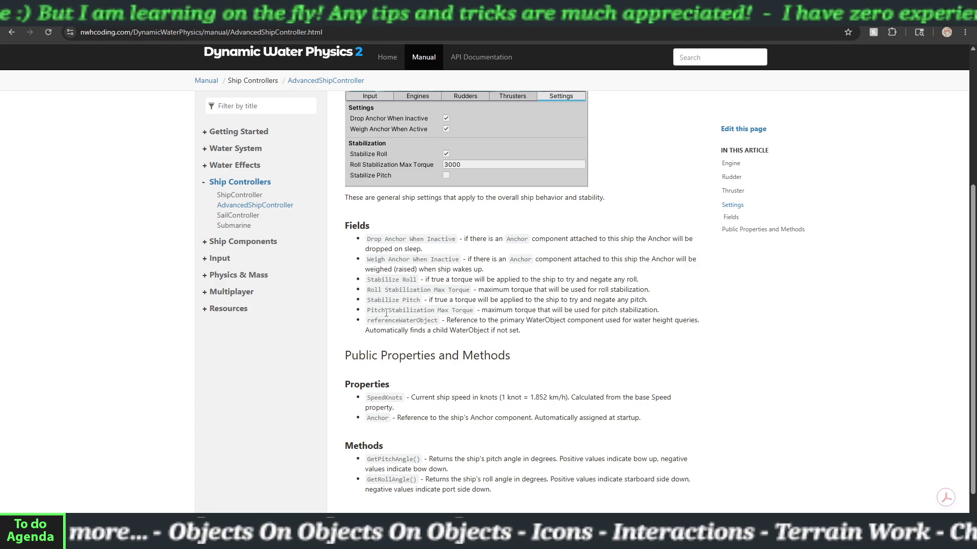
scroll(393, 357, "down", 1)
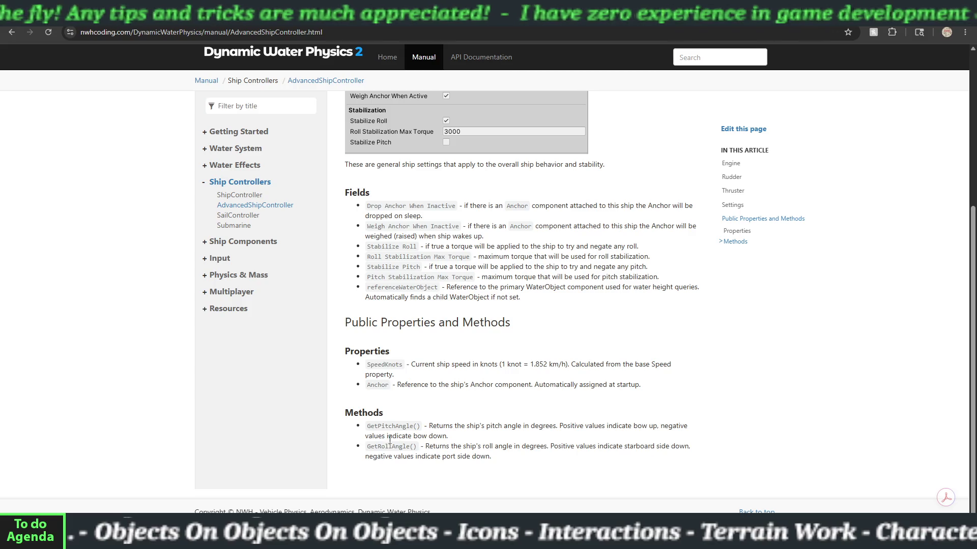
scroll(390, 441, "up", 4)
scroll(338, 239, "up", 1)
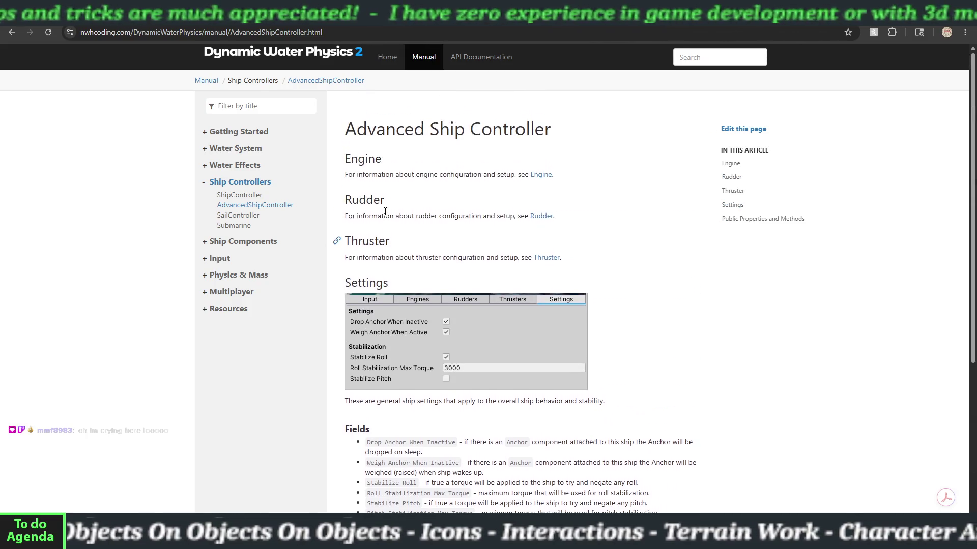
left_click(245, 201)
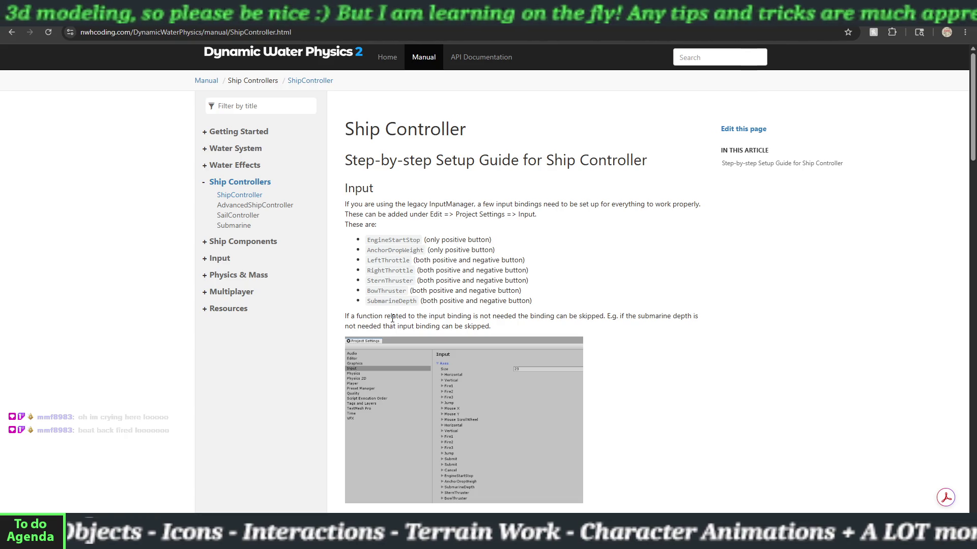
Scroll through the ShipController setup guide and its required input bindings.
scroll(396, 324, "down", 5)
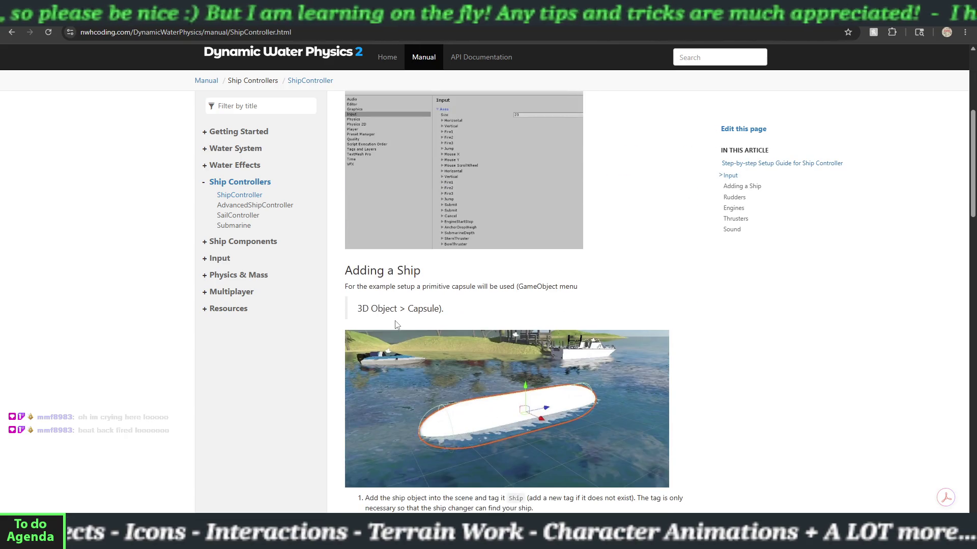
scroll(396, 324, "down", 4)
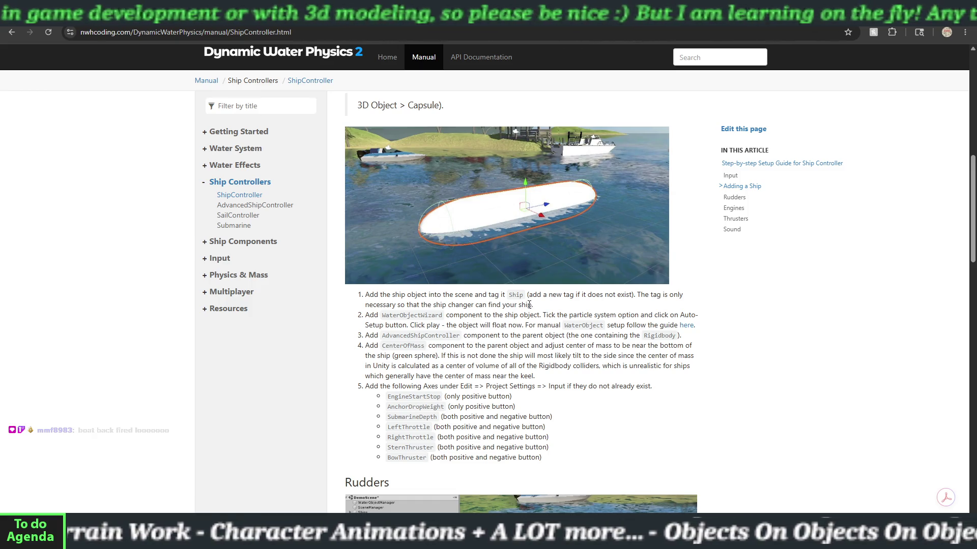
scroll(439, 295, "down", 7)
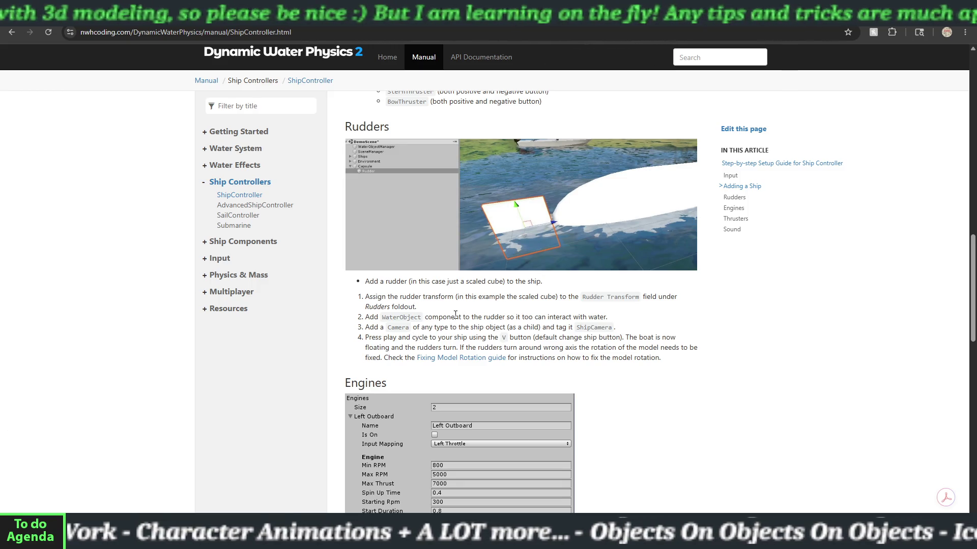
scroll(464, 307, "down", 7)
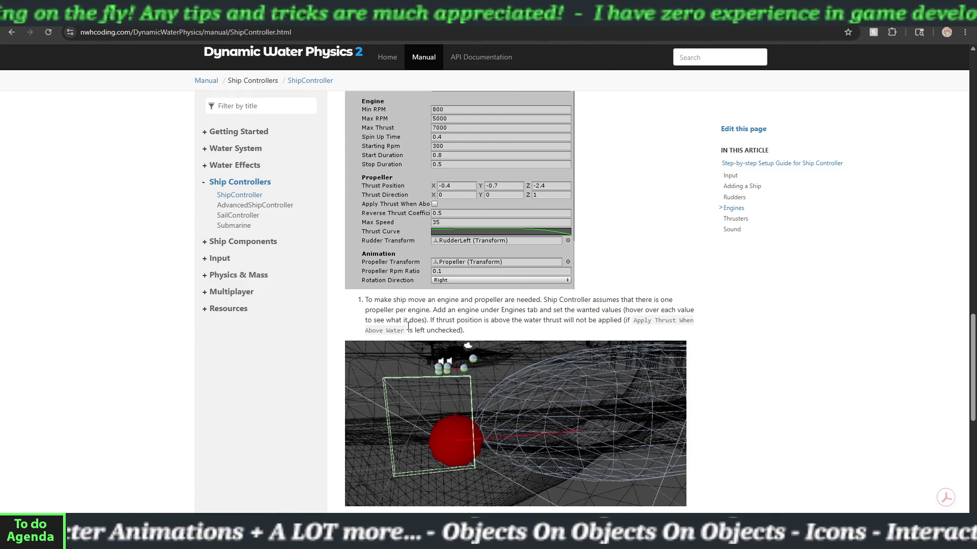
scroll(409, 328, "down", 8)
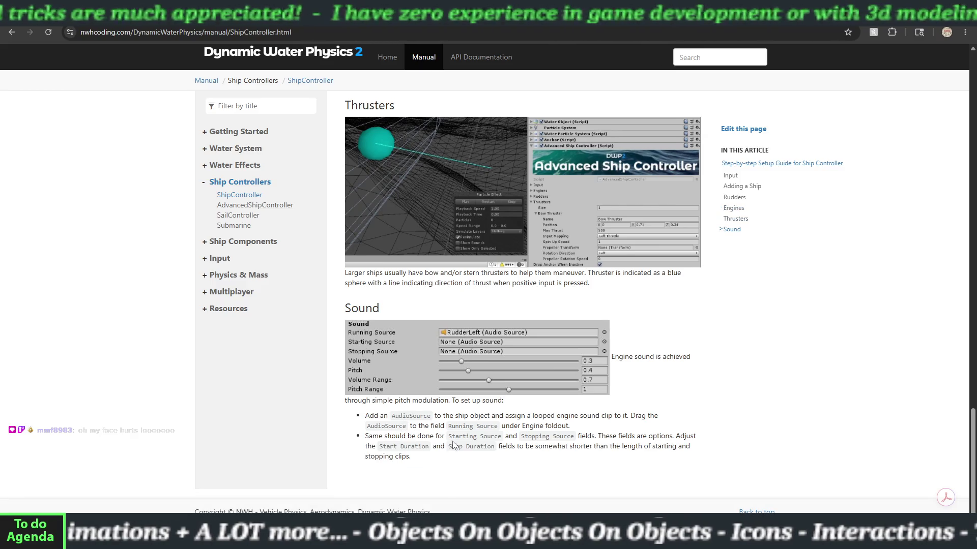
scroll(398, 352, "up", 11)
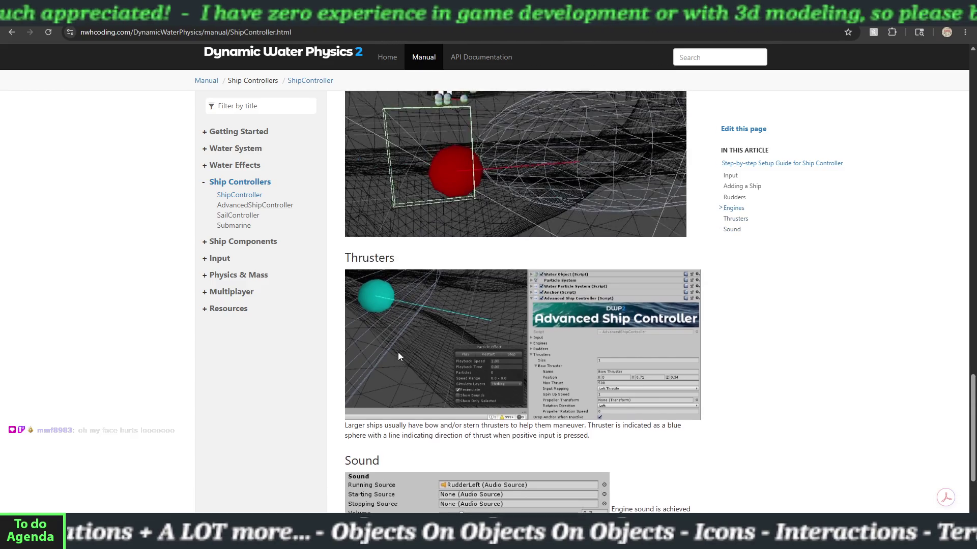
scroll(398, 356, "up", 3)
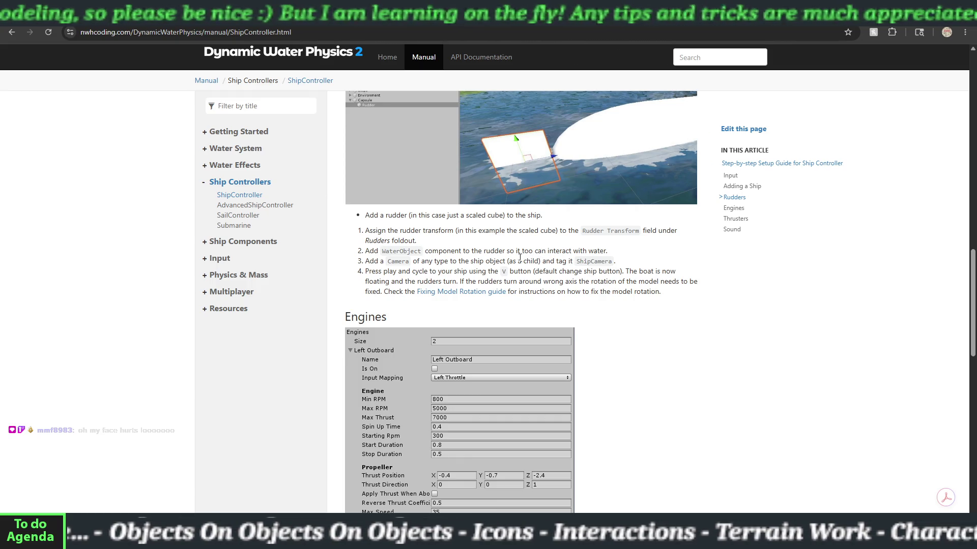
scroll(453, 304, "up", 5)
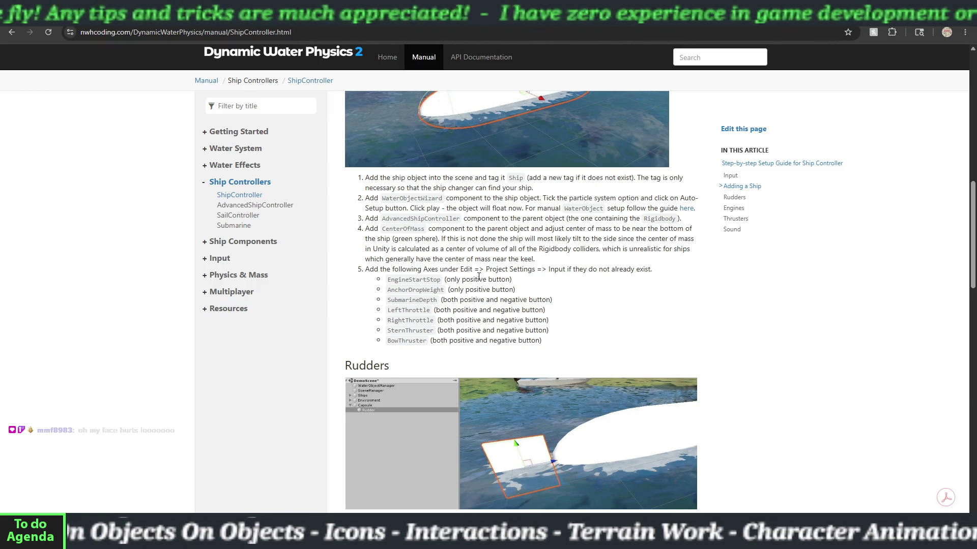
scroll(447, 257, "up", 4)
scroll(481, 282, "up", 6)
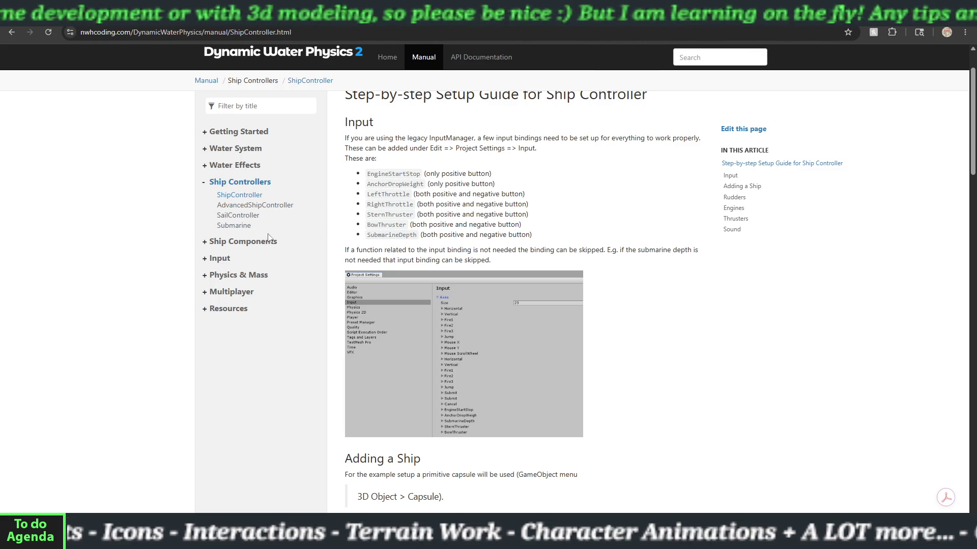
Expand the manual's Input section in the sidebar, then return to the Unity editor.
left_click(256, 243)
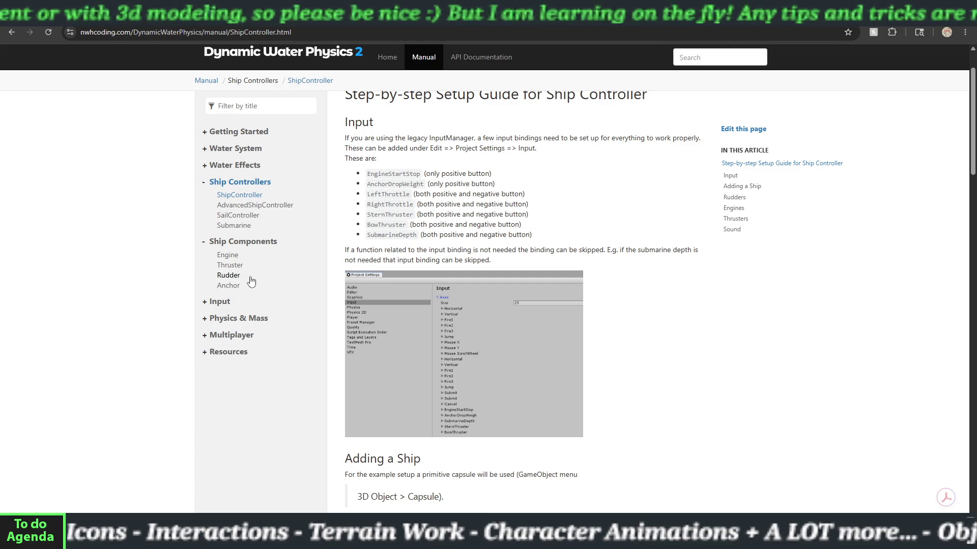
left_click(254, 243)
left_click(254, 258)
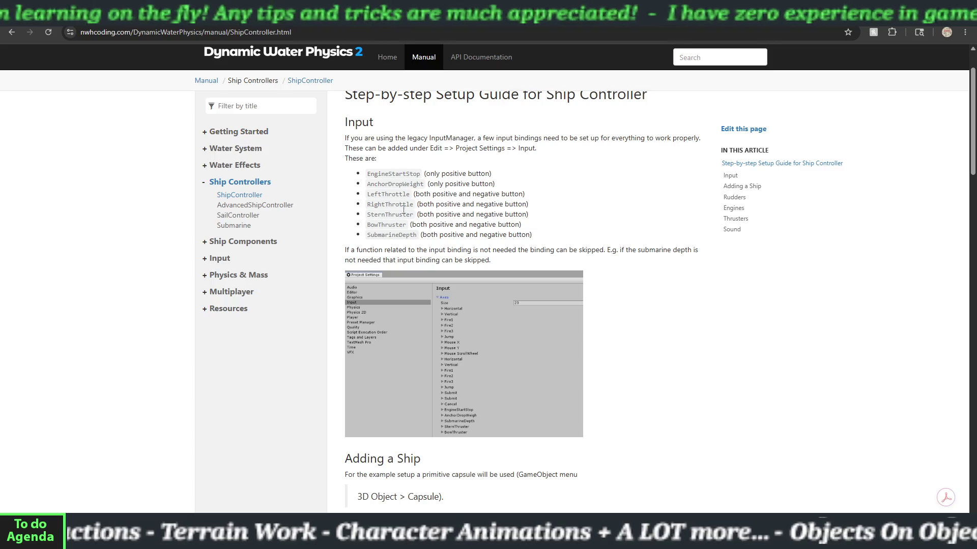
scroll(527, 346, "up", 1)
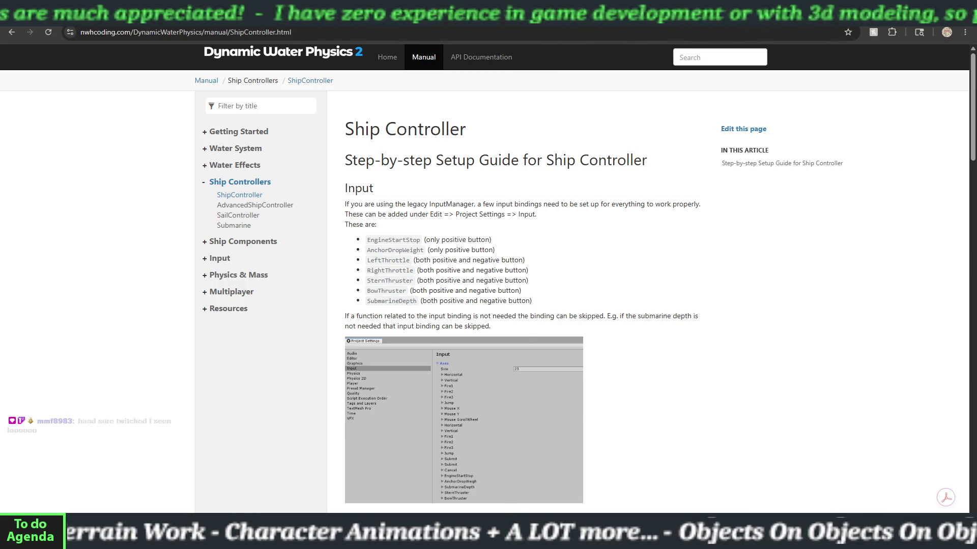
mouse_move(529, 534)
left_click(530, 486)
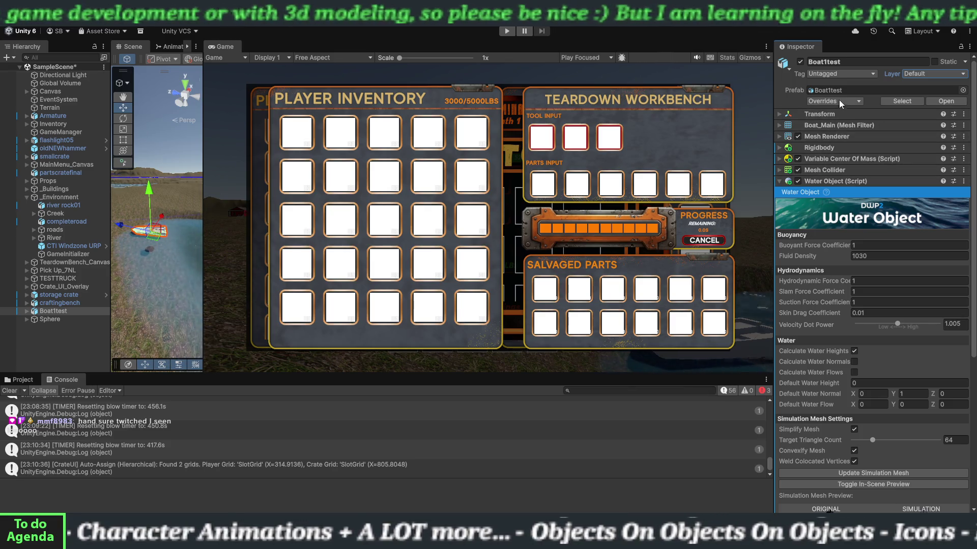
Keep the Default layer, fold Water Object, and add the Vehicle Interaction script via a 've' search.
left_click(908, 75)
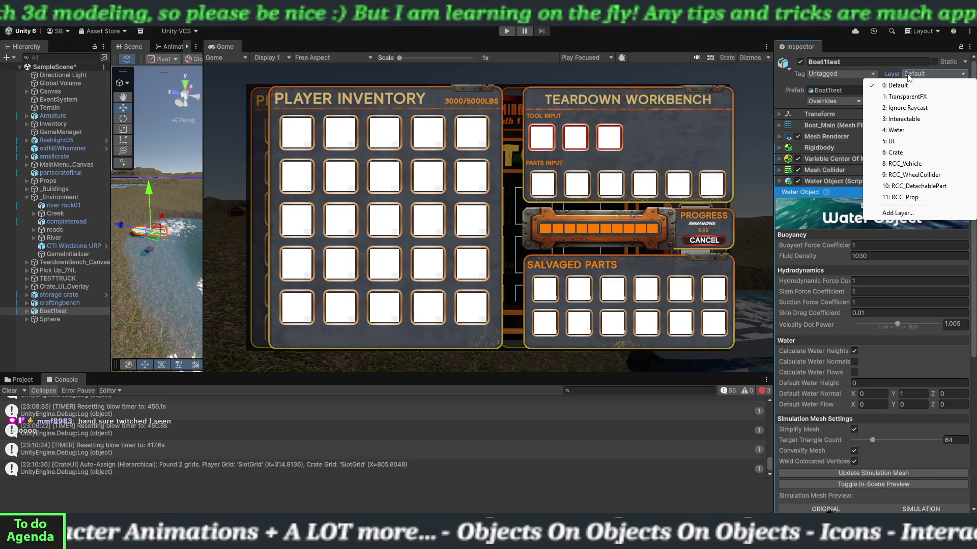
left_click(893, 75)
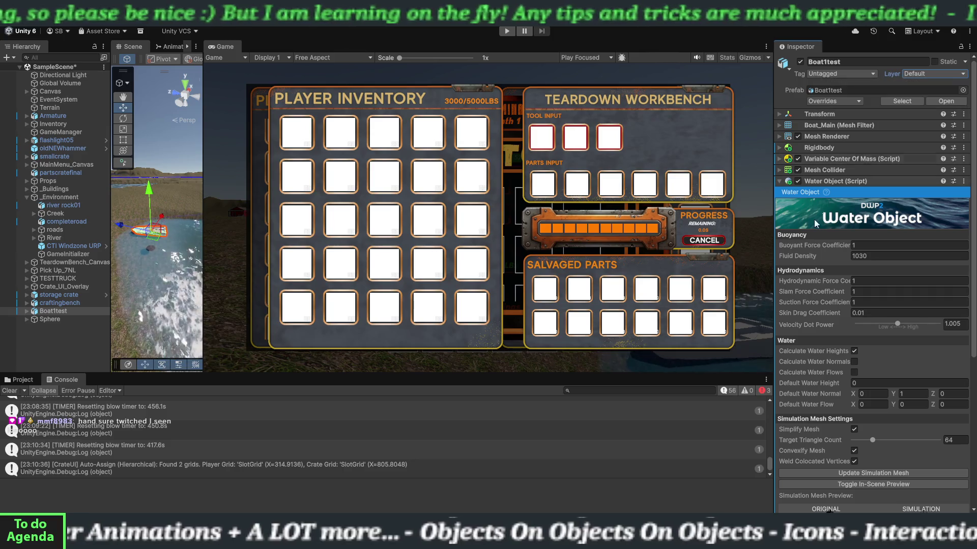
left_click(779, 180)
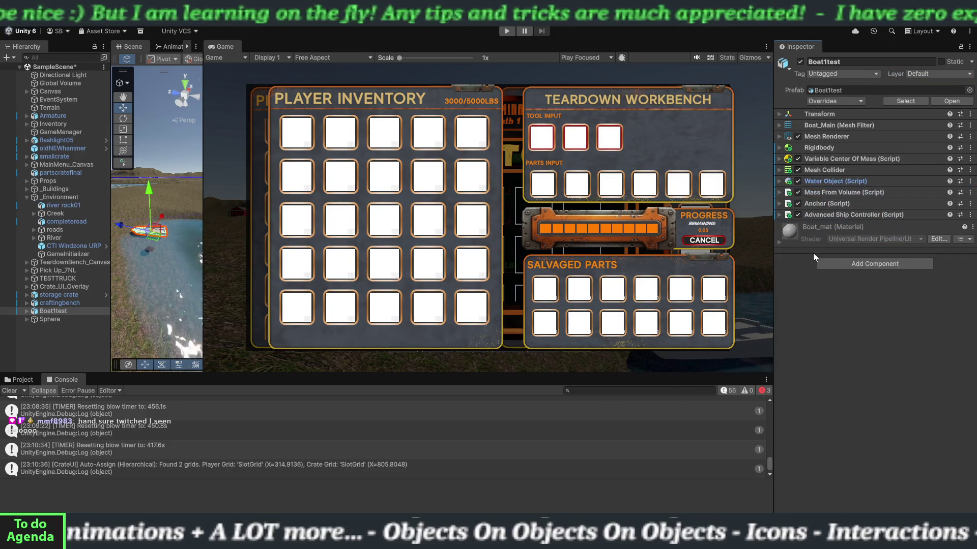
left_click(840, 265)
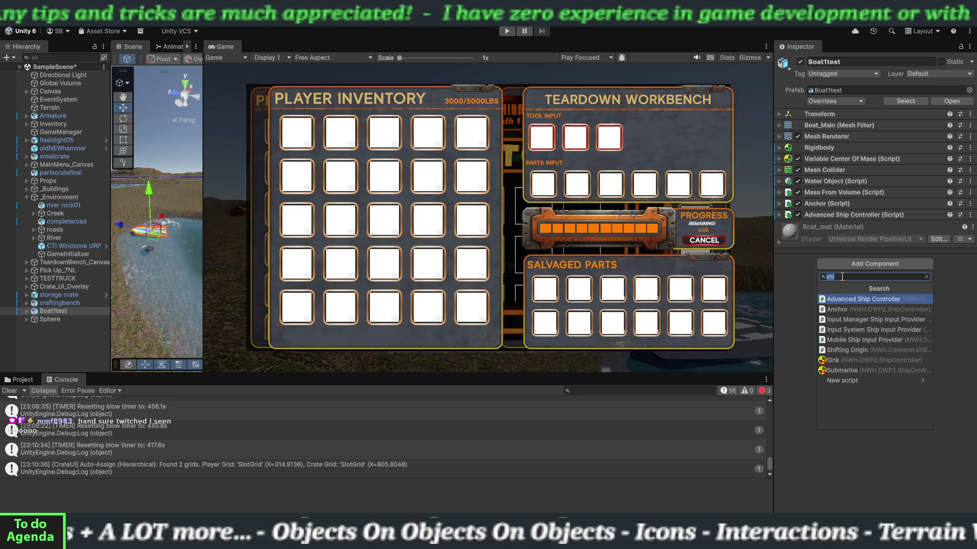
type("veh")
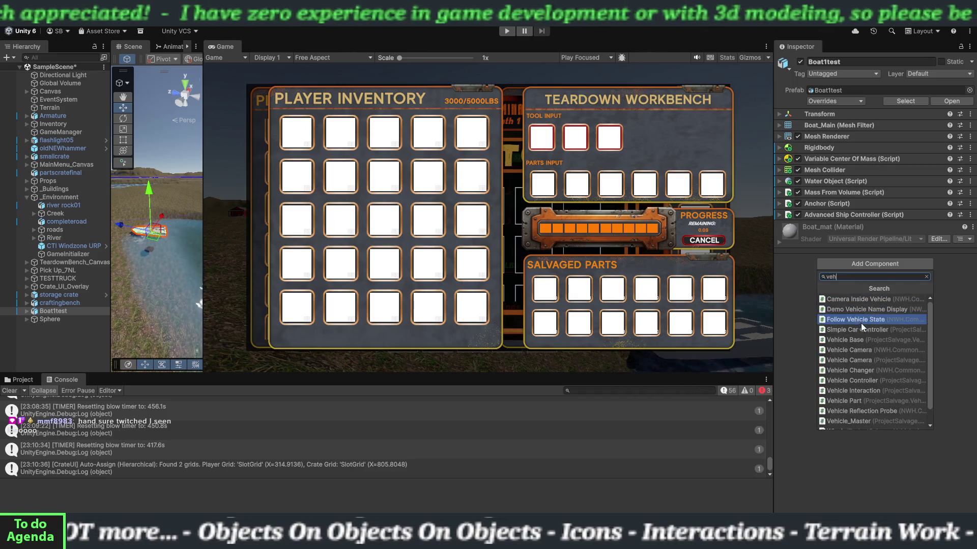
left_click(866, 390)
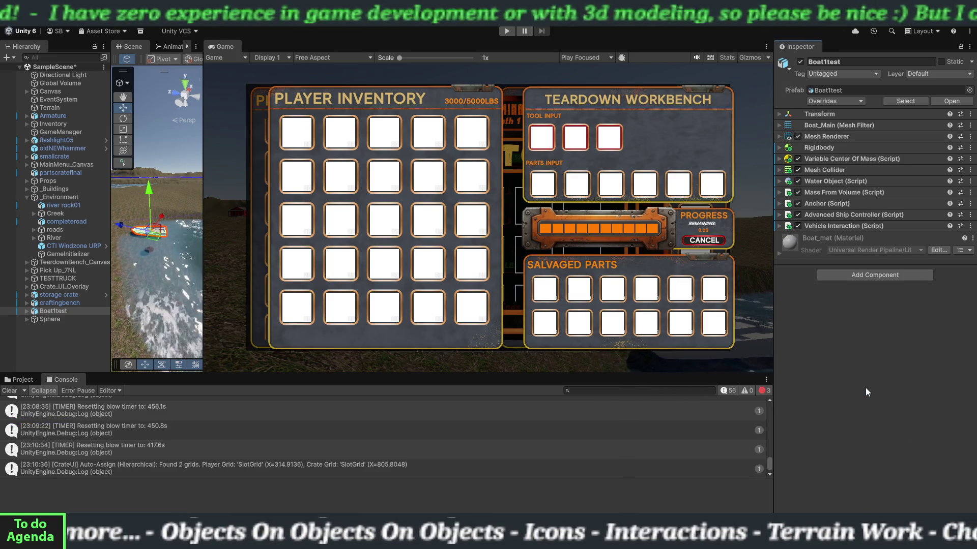
Set Vehicle Interaction's Driving Script to the boat's Advanced Ship Controller and widen the Scene view.
left_click(785, 228)
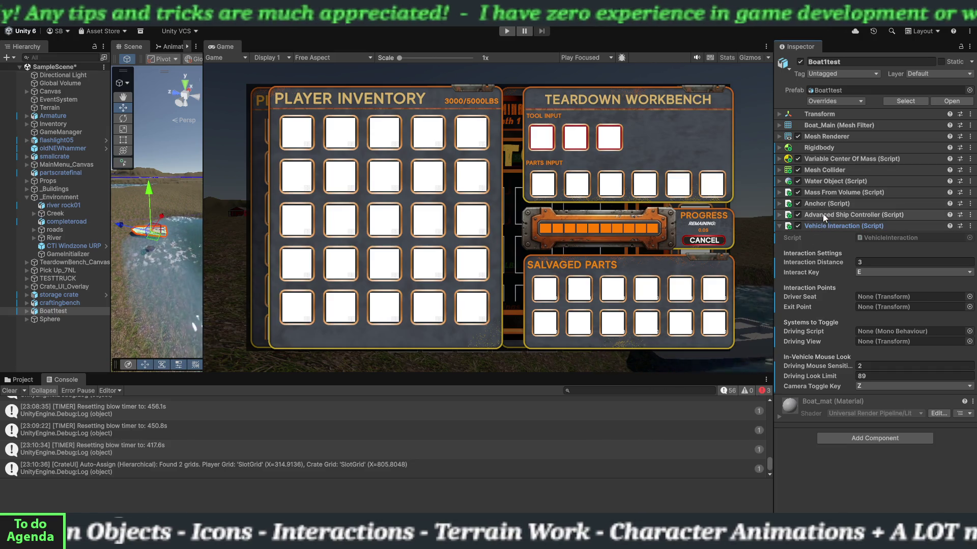
left_click(881, 333)
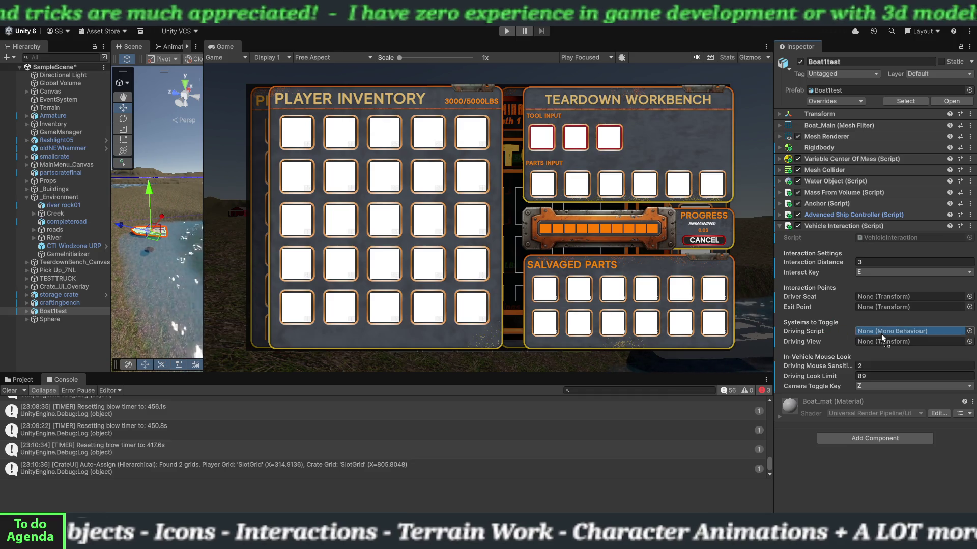
left_click_drag(881, 331, 881, 331)
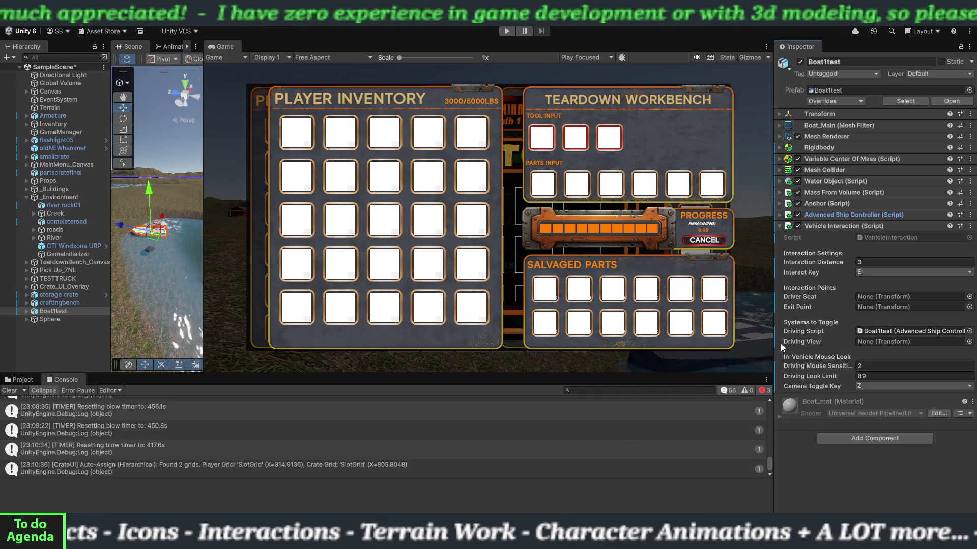
left_click_drag(202, 252, 722, 252)
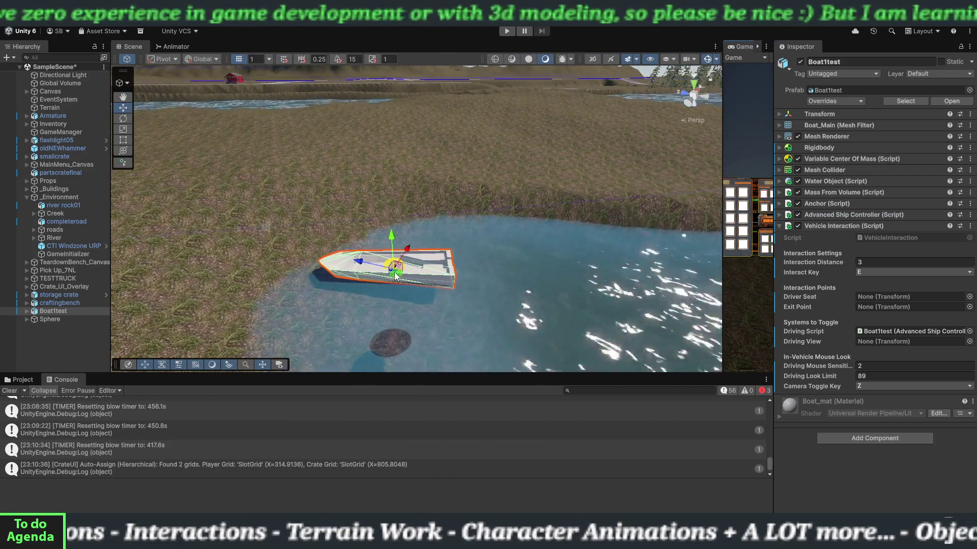
Frame the boat and create an empty child of Boat1test named seat.
scroll(485, 285, "up", 3)
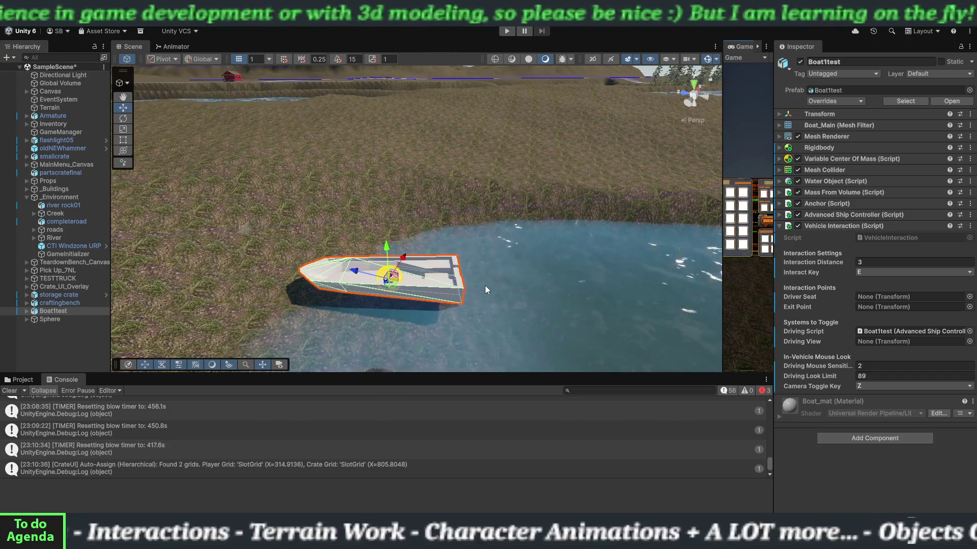
key("f")
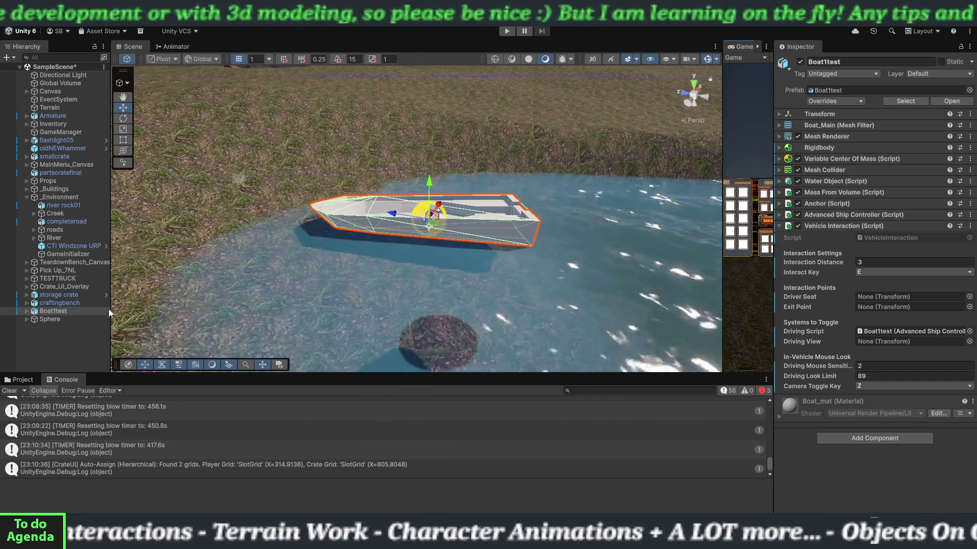
left_click(34, 313)
right_click(33, 314)
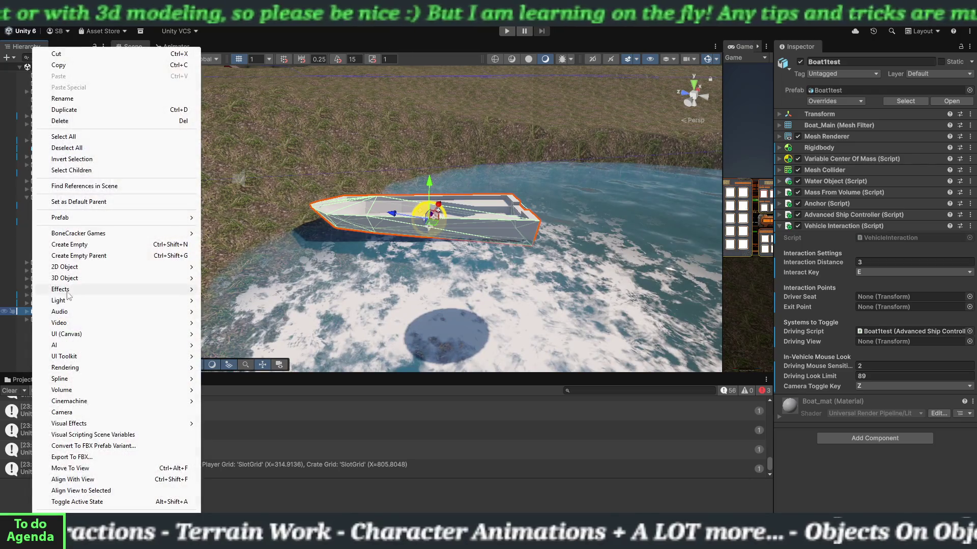
left_click(85, 246)
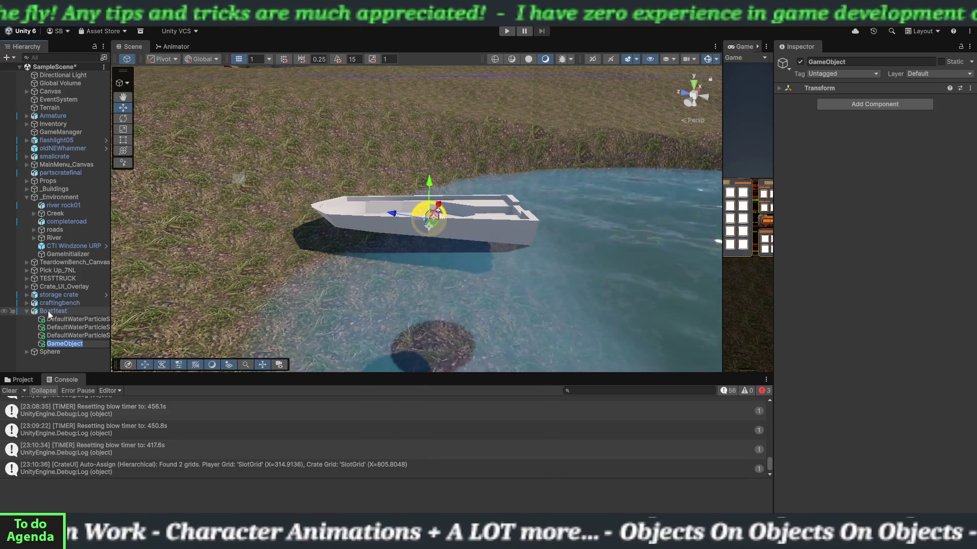
type("e")
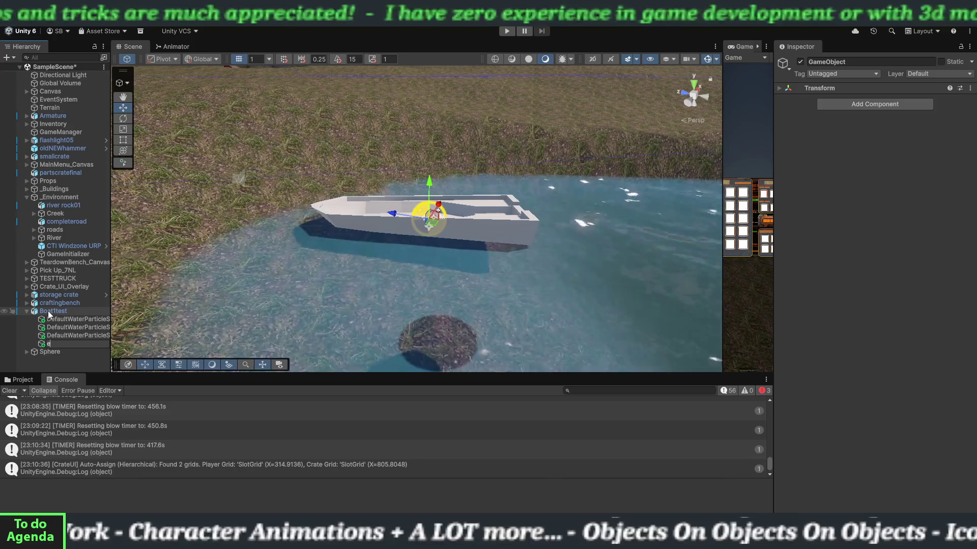
type("at")
key("Return")
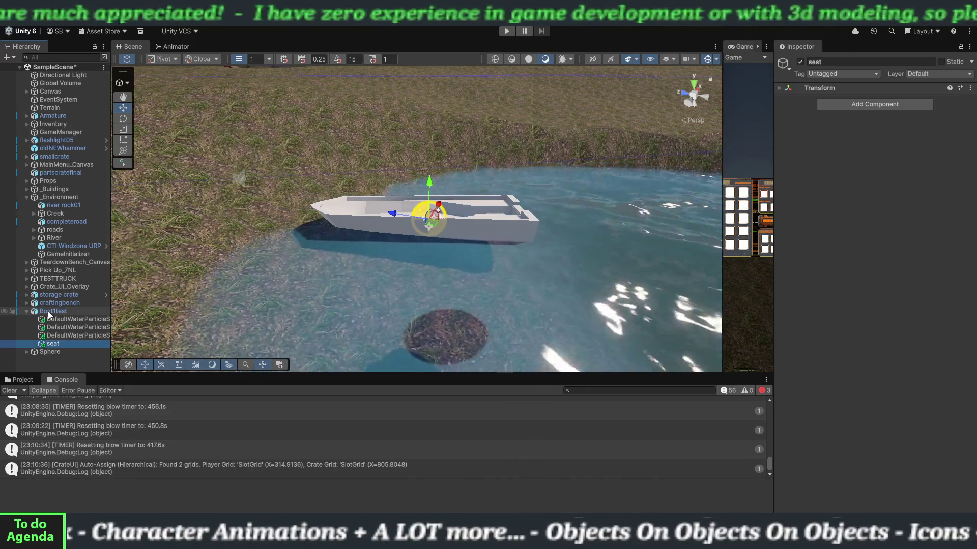
Create two more empty Boat1test children named view and exit.
right_click(70, 320)
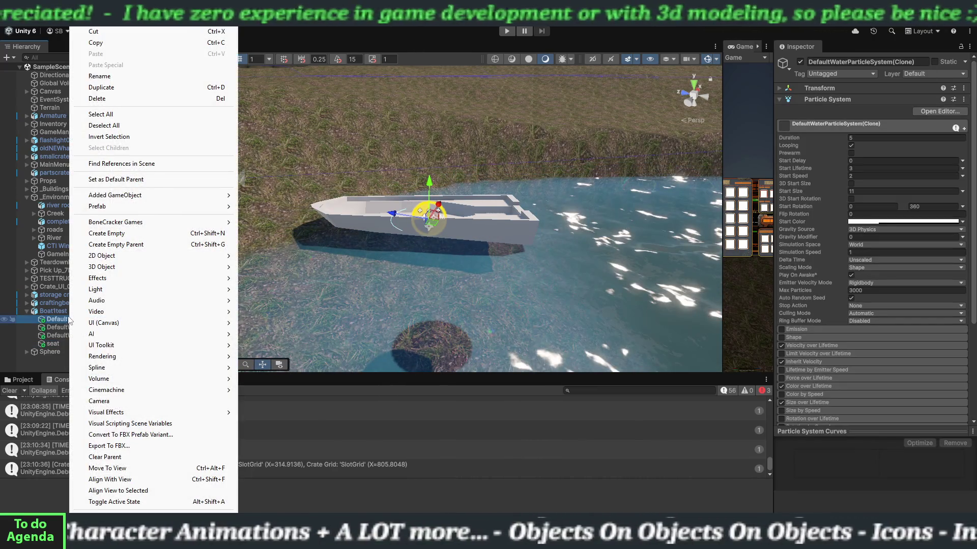
right_click(57, 311)
left_click(116, 249)
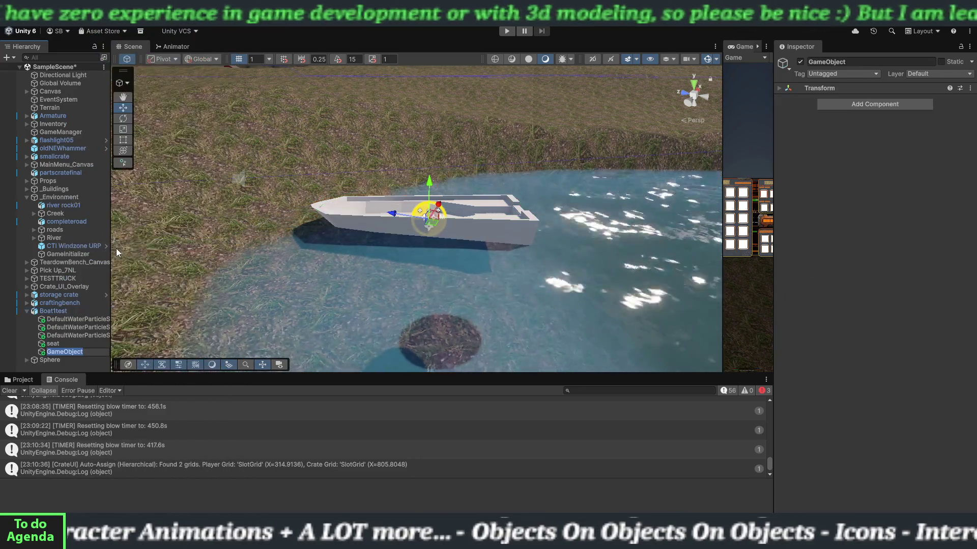
type("view")
key("Return")
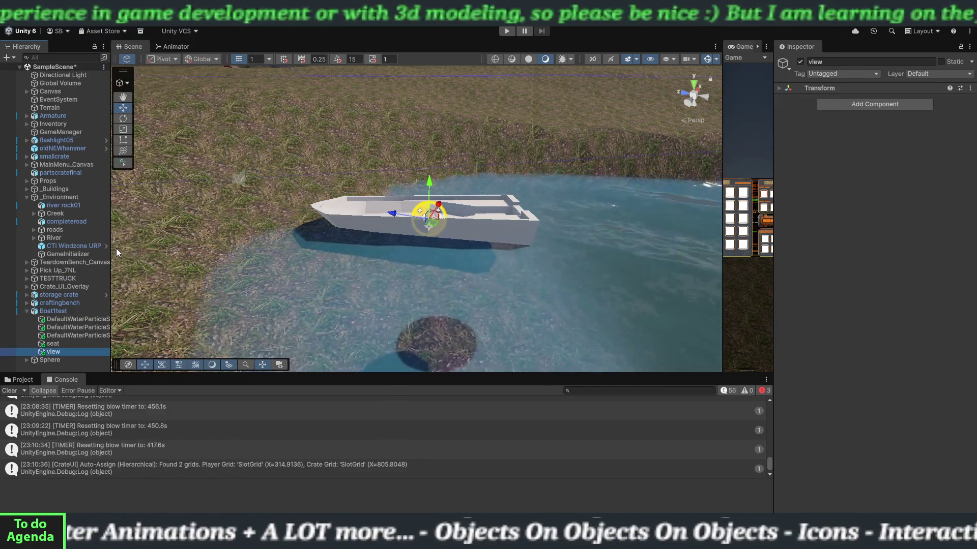
left_click(51, 311)
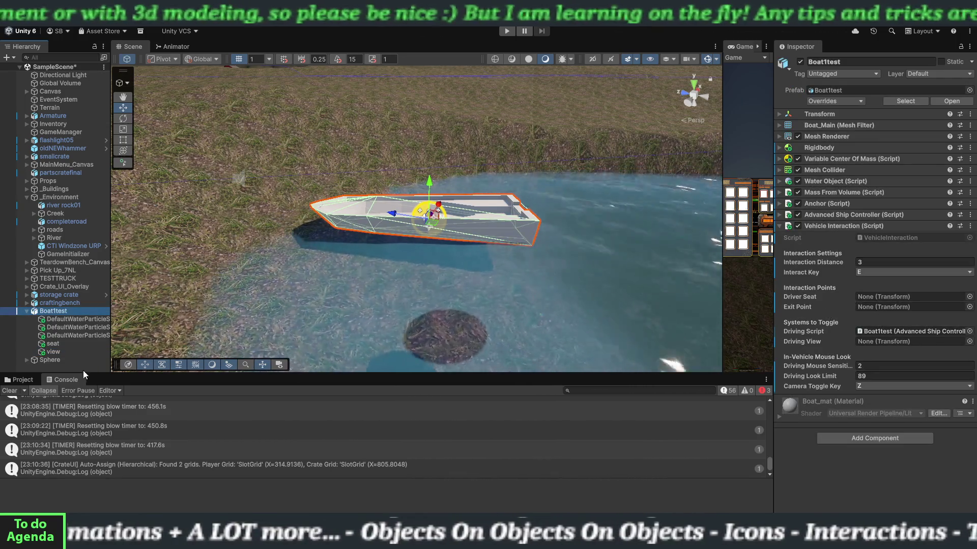
right_click(51, 313)
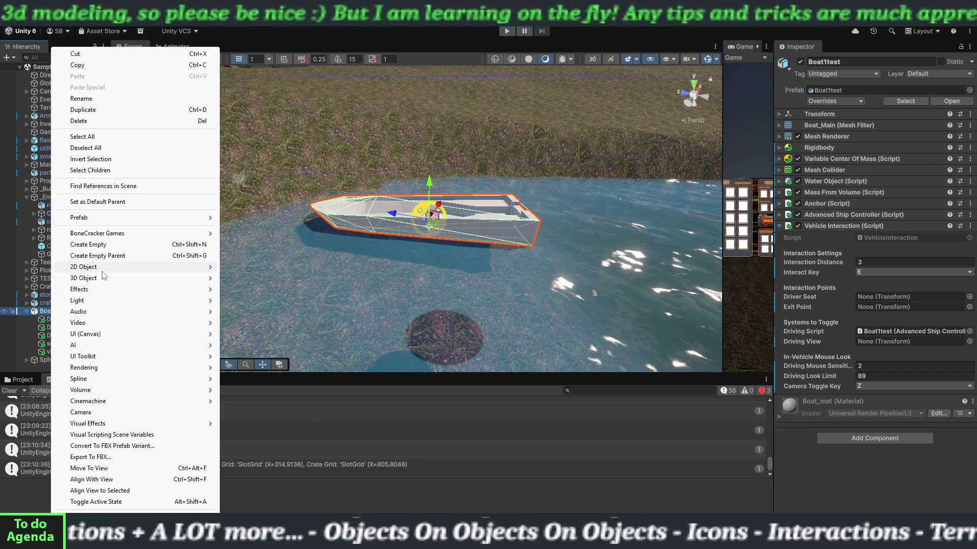
left_click(102, 246)
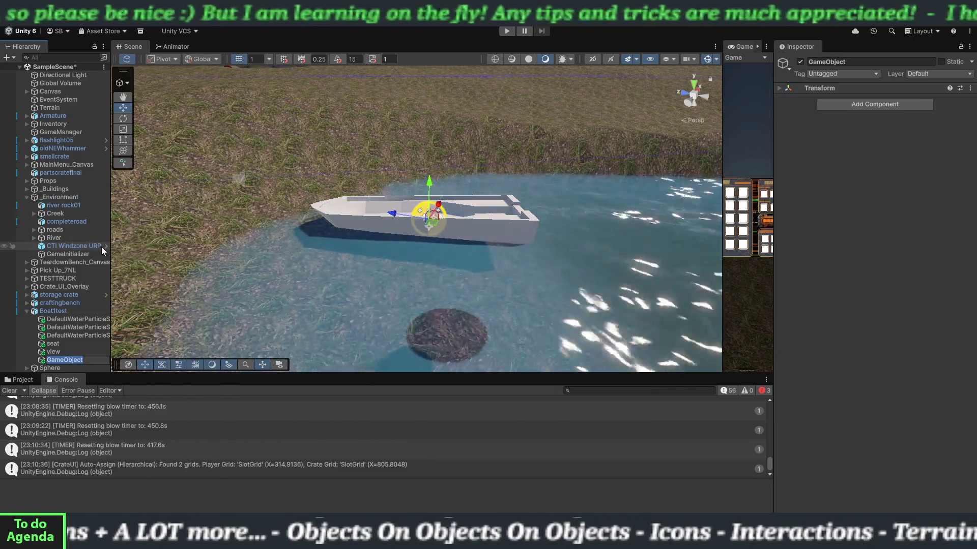
type("exit")
key("Return")
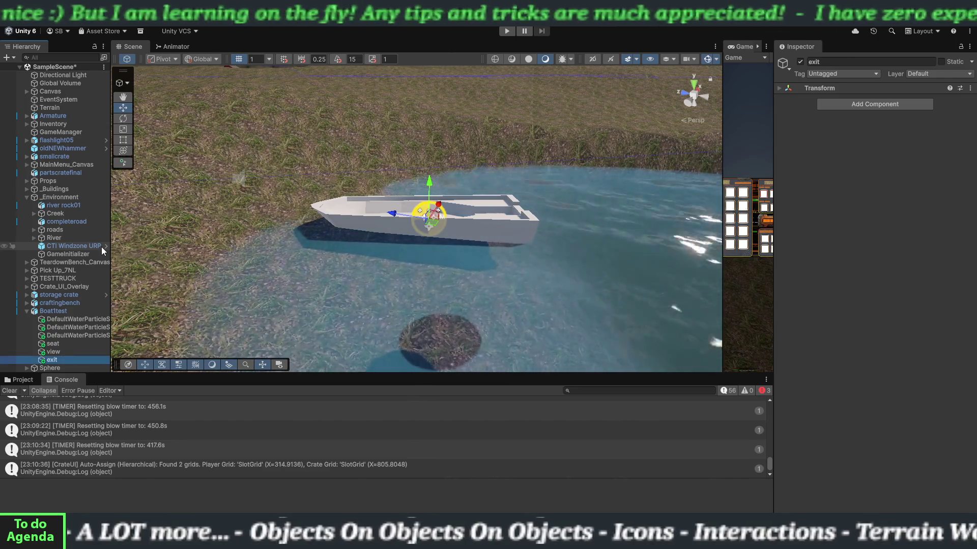
left_click(65, 343)
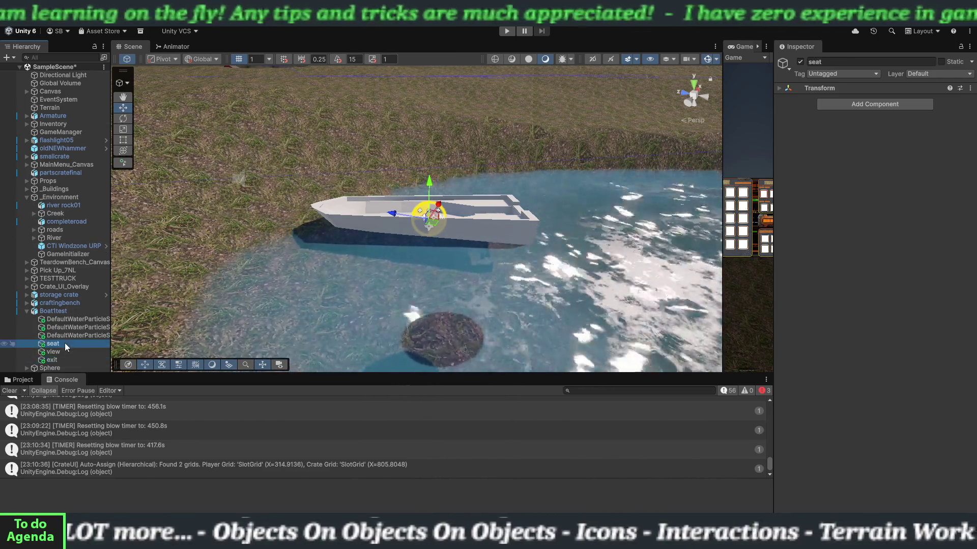
scroll(426, 219, "up", 2)
Zoom onto the boat's deck and raise the view object above the boat.
scroll(355, 264, "up", 3)
scroll(355, 264, "down", 3)
mouse_move(437, 224)
left_mouse_down()
mouse_move(469, 321)
mouse_move(422, 310)
mouse_move(460, 337)
mouse_move(357, 341)
mouse_move(459, 305)
mouse_move(505, 272)
mouse_move(508, 258)
left_mouse_up()
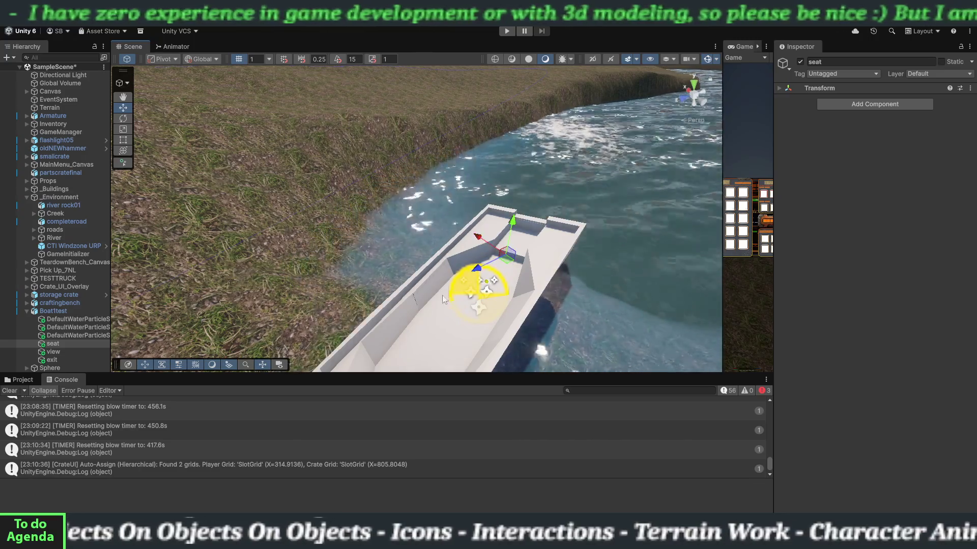
left_click(55, 352)
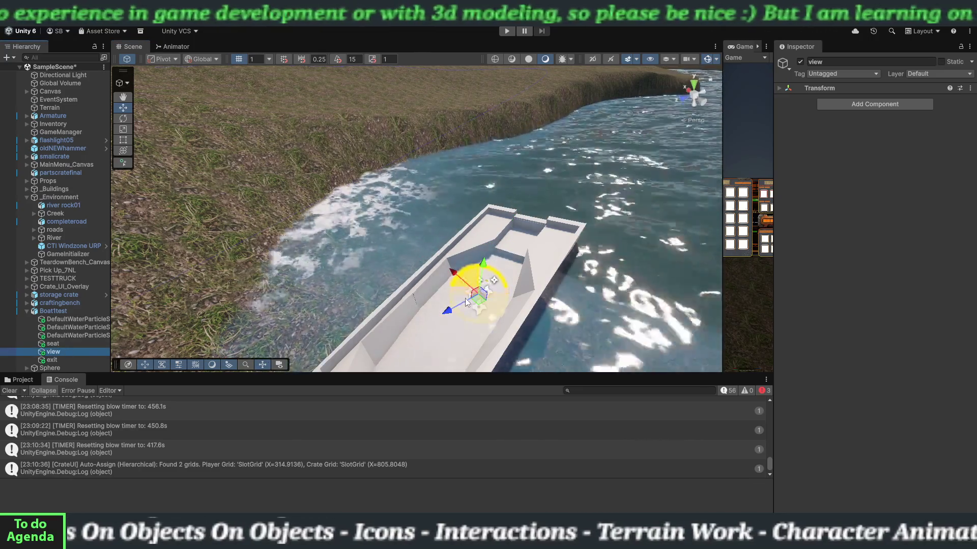
mouse_move(483, 265)
left_mouse_down()
mouse_move(498, 175)
mouse_move(519, 266)
mouse_move(517, 166)
left_mouse_up()
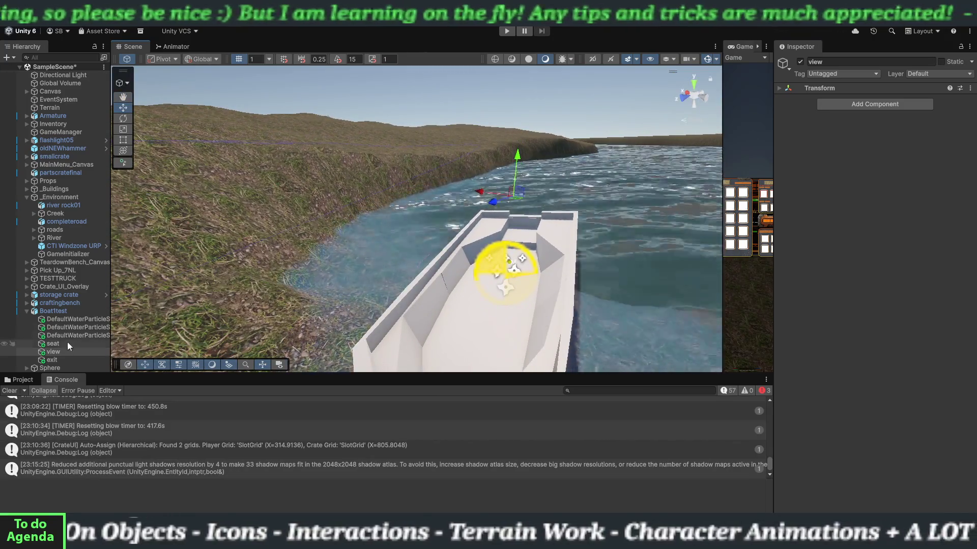
Move the exit object off the boat onto the water and compare with Pick Up_7NL's settings.
left_click(52, 359)
left_click_drag(514, 280, 394, 267)
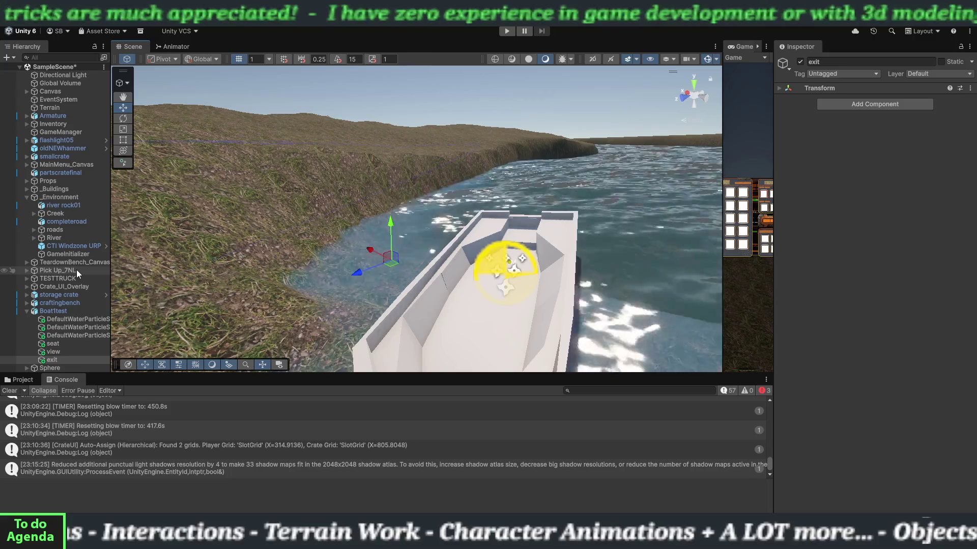
left_click(77, 270)
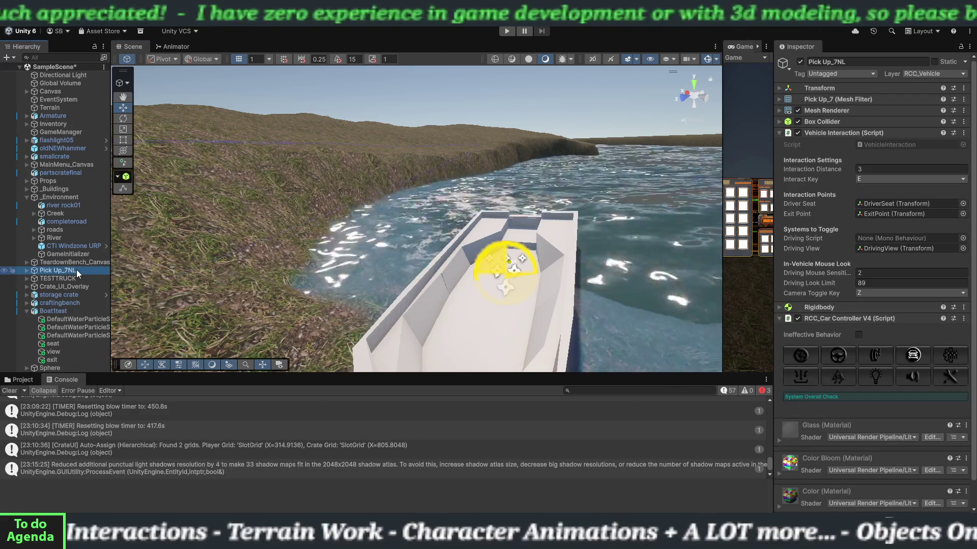
left_click(63, 310)
Name User Layer 7 'SHIP' in the layer settings.
left_click(915, 75)
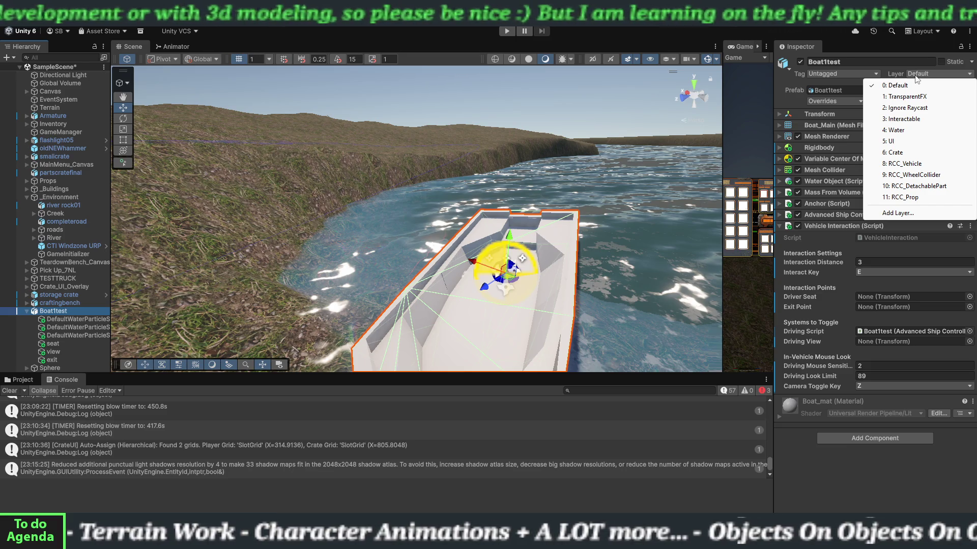
left_click(914, 214)
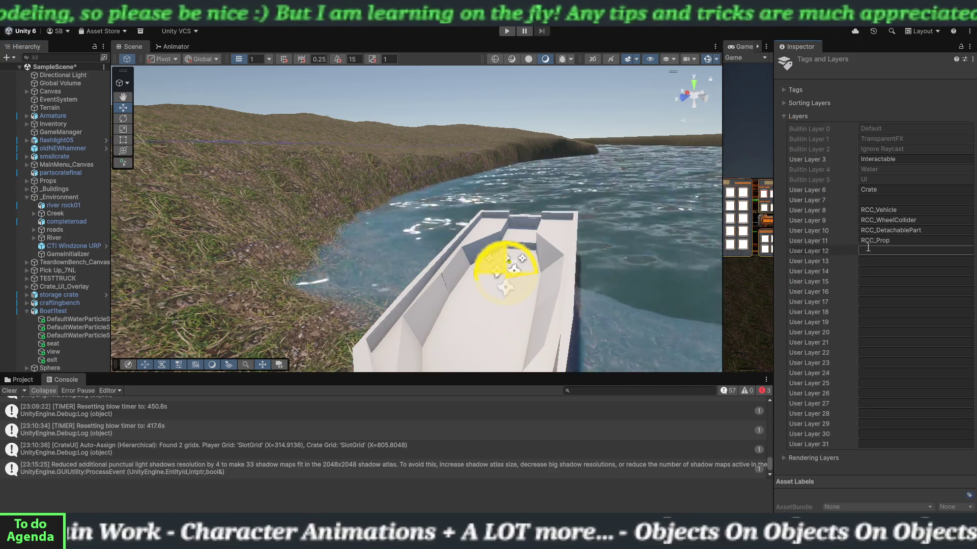
left_click(865, 200)
type("SHIP")
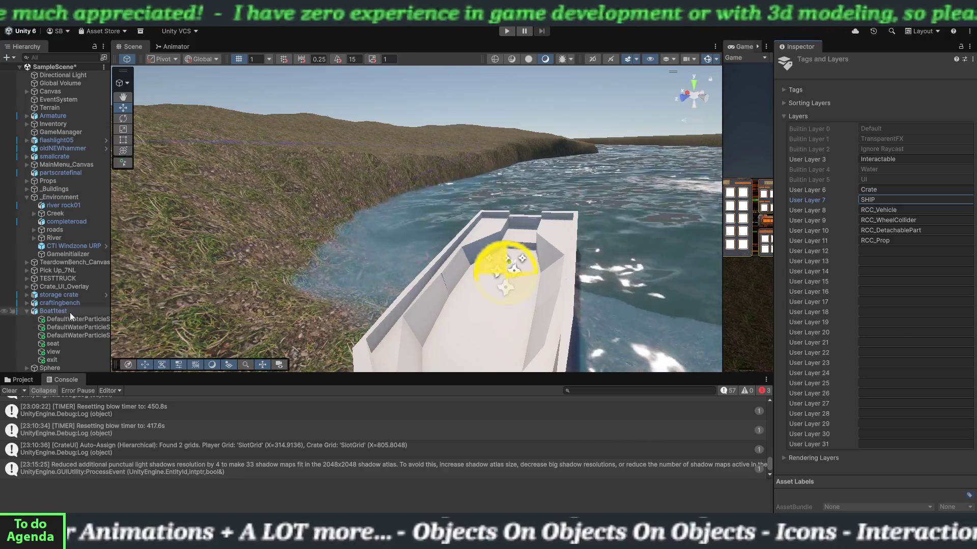
Assign Boat1test and its children to the 7: SHIP layer.
left_click(69, 312)
left_click(921, 76)
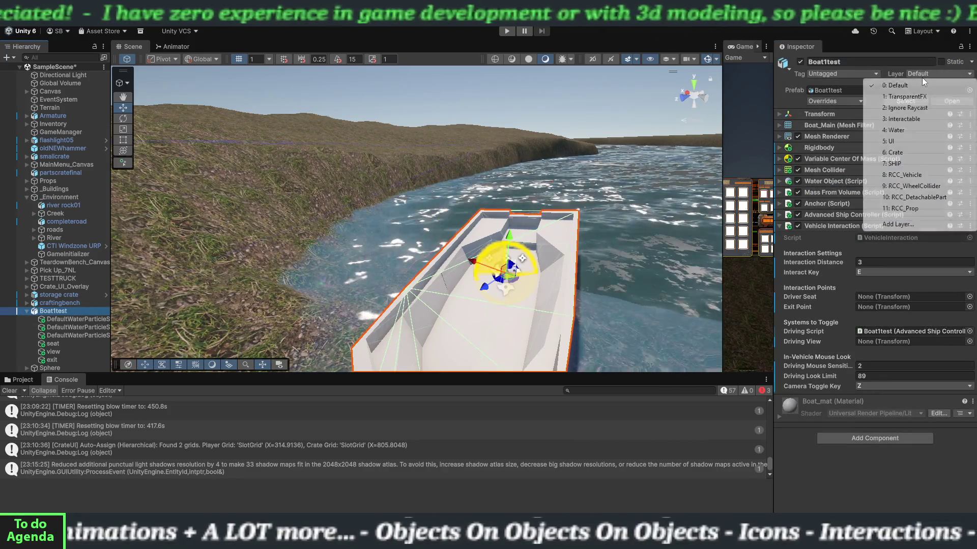
left_click(898, 164)
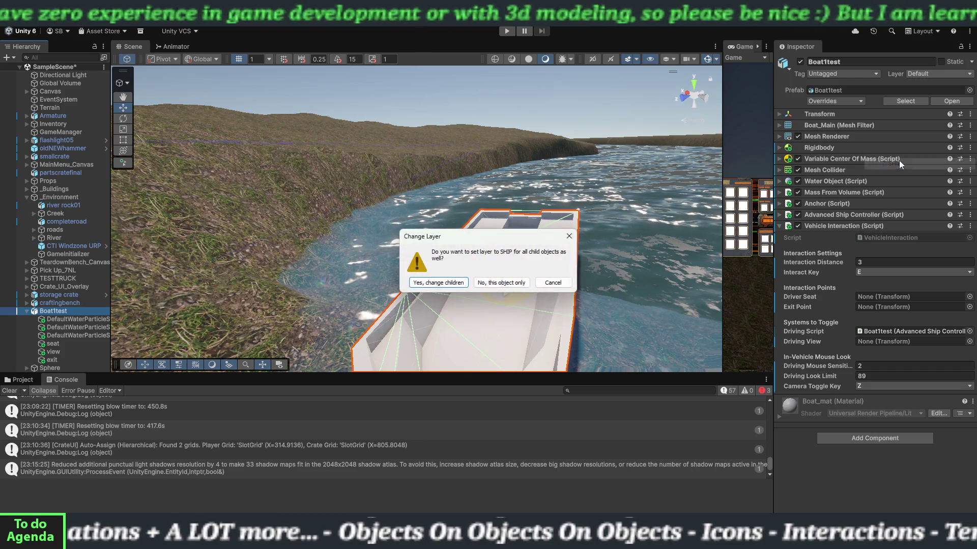
left_click(452, 283)
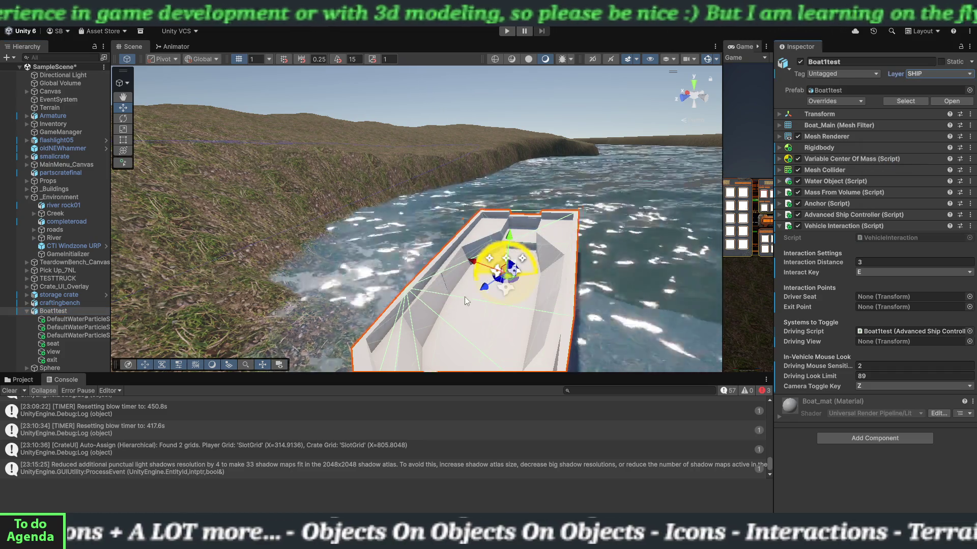
scroll(606, 230, "down", 3)
left_click_drag(625, 228, 496, 258)
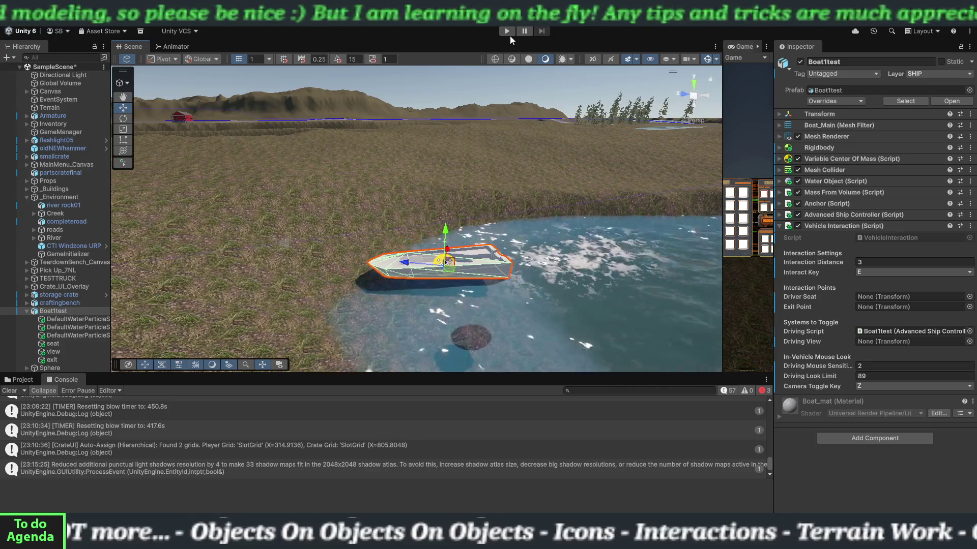
left_click(508, 32)
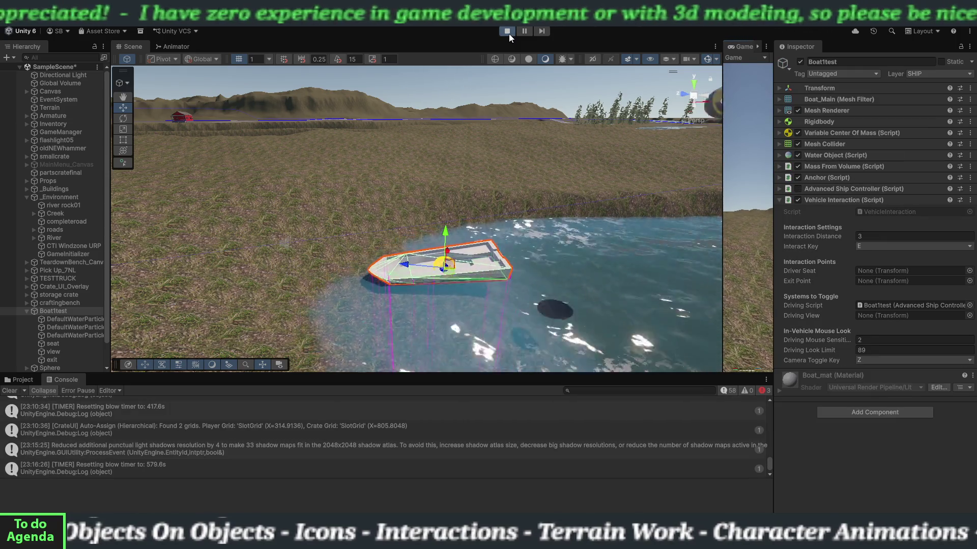
left_click(508, 33)
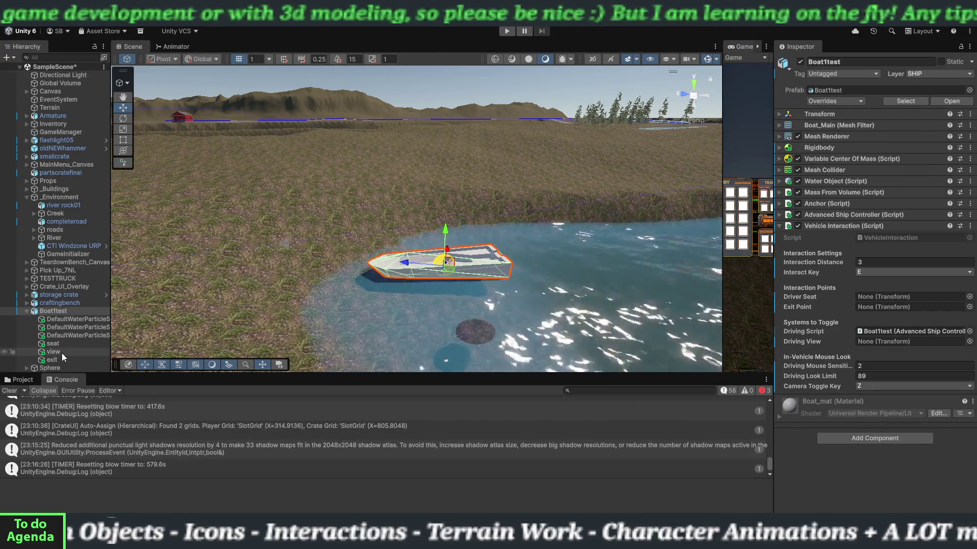
left_click_drag(63, 346, 872, 298)
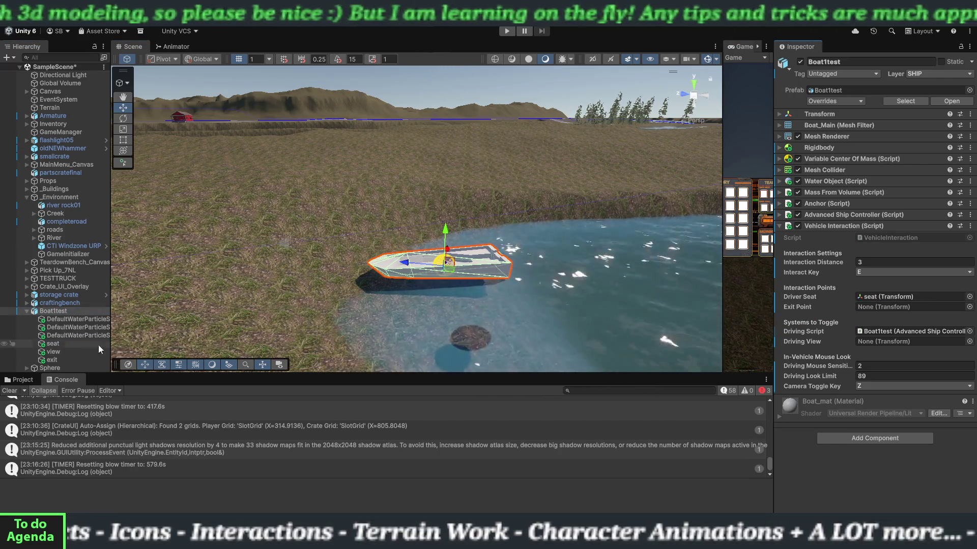
Assign view as the Driving View and exit as the Exit Point, then start a play test.
left_click_drag(400, 341, 885, 341)
left_click_drag(59, 358, 849, 307)
left_click_drag(871, 307, 870, 306)
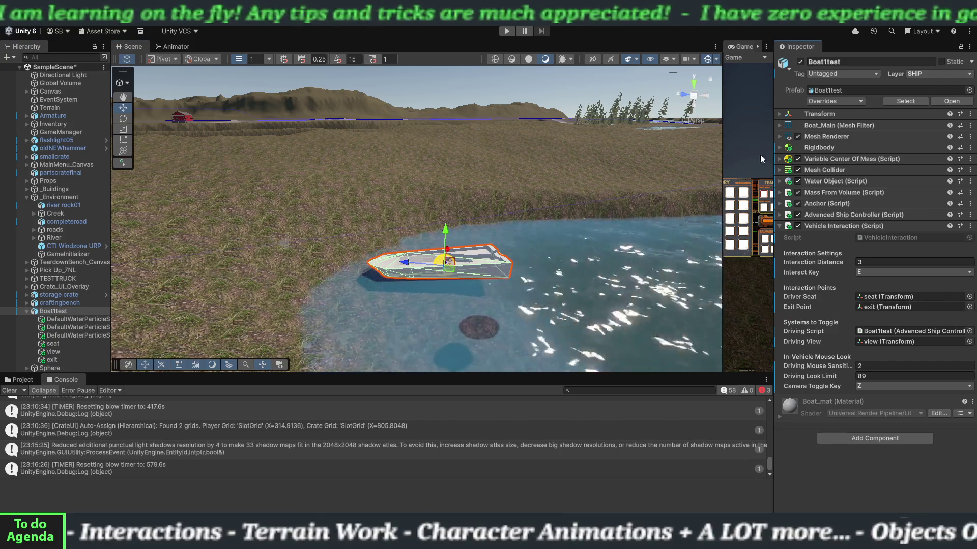
left_click(507, 31)
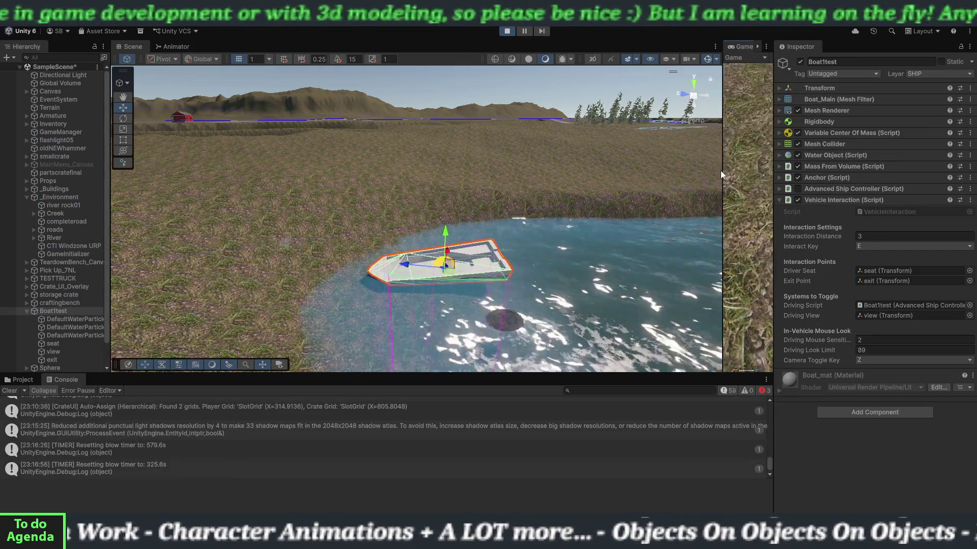
Enlarge the running Game view, walk the player to Boat1test and board it as driver with E.
left_click_drag(721, 172, 170, 180)
left_click(472, 217)
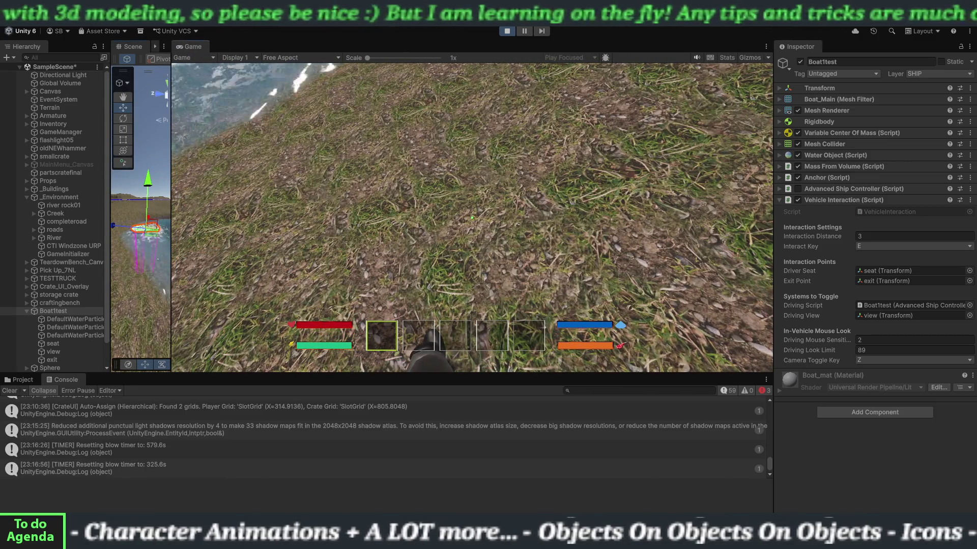
key("w")
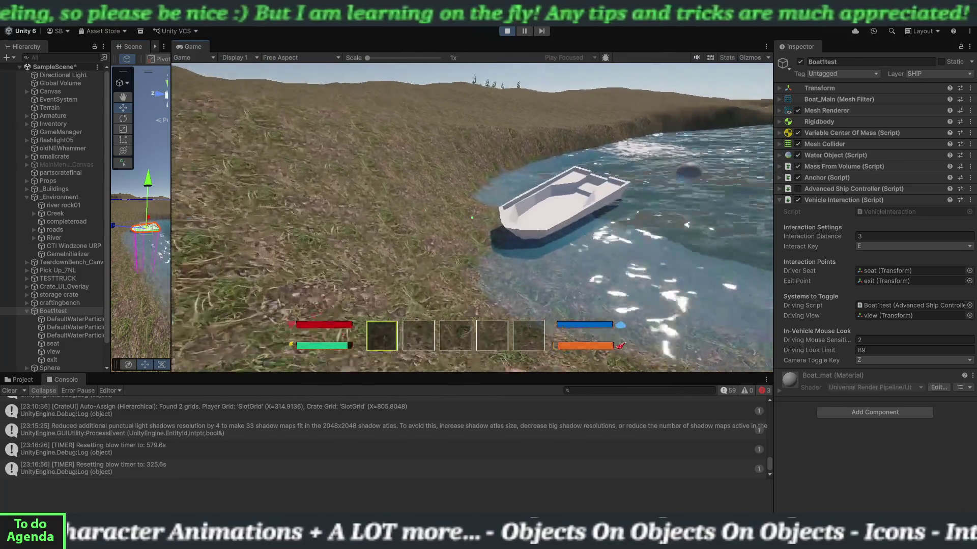
key("w")
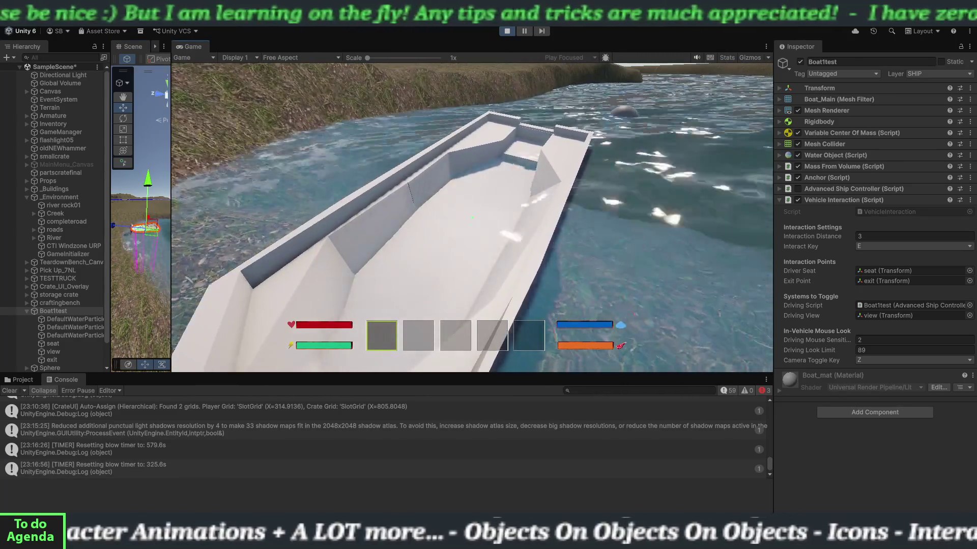
key("e")
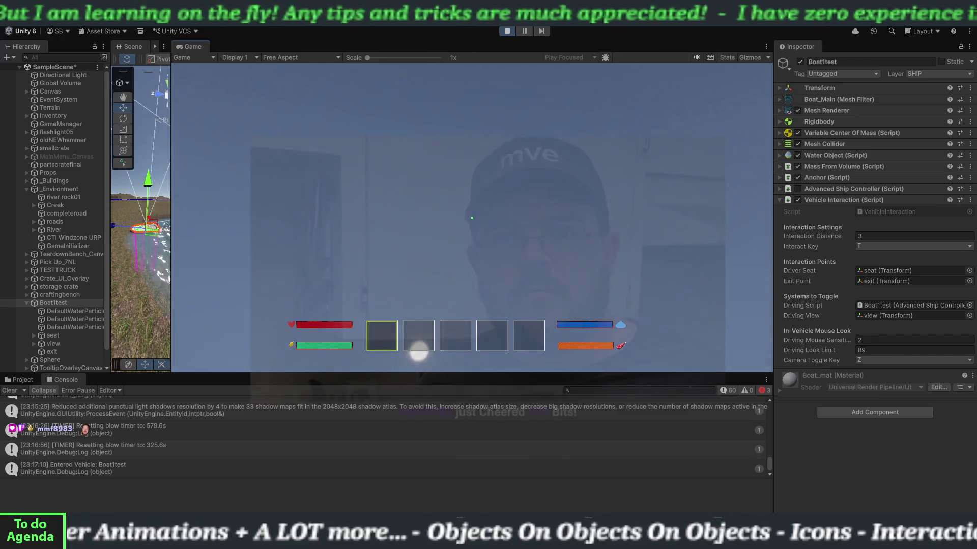
key("w")
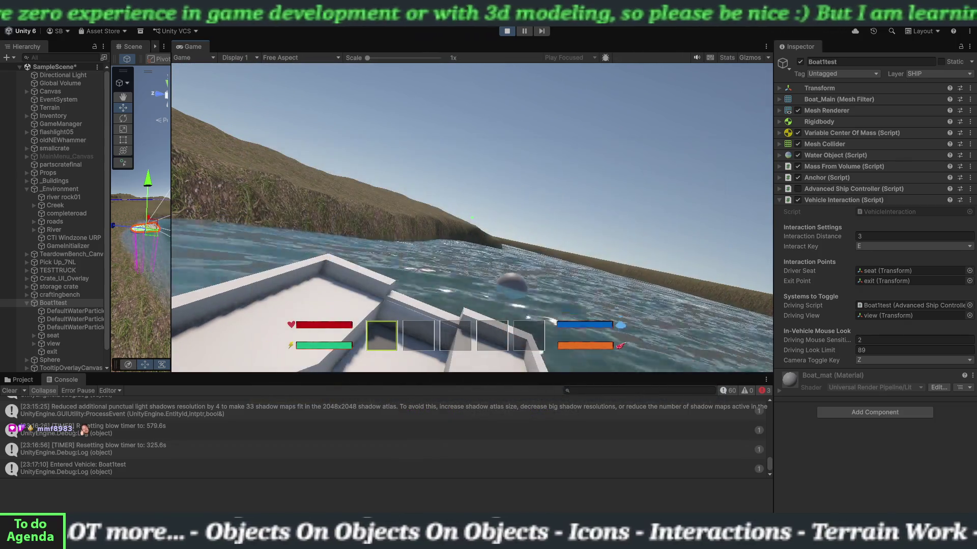
Drive the boat, toggling the inventory (I, Tab) and third-person camera (Z), then stop play mode.
key("i")
key("i")
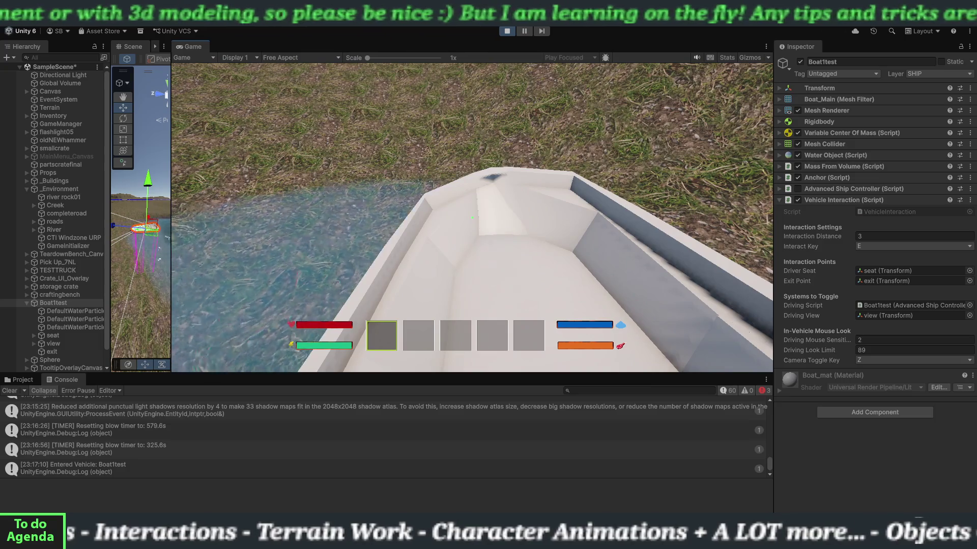
key("Tab")
key("Tab")
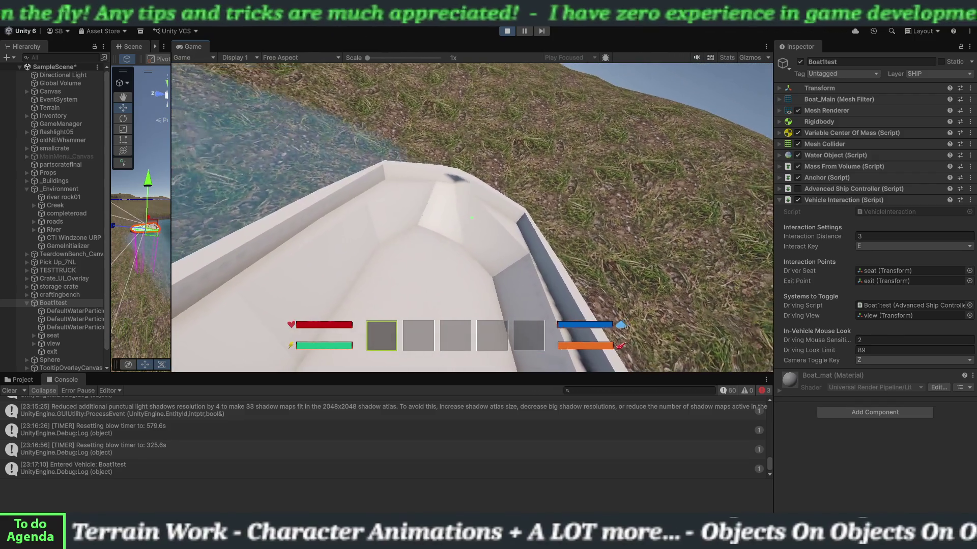
key("z")
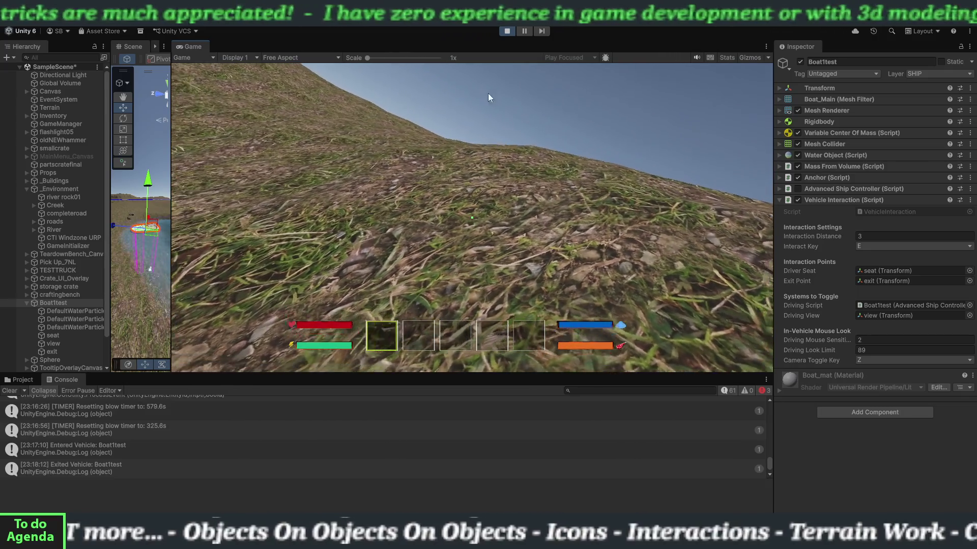
left_click(506, 31)
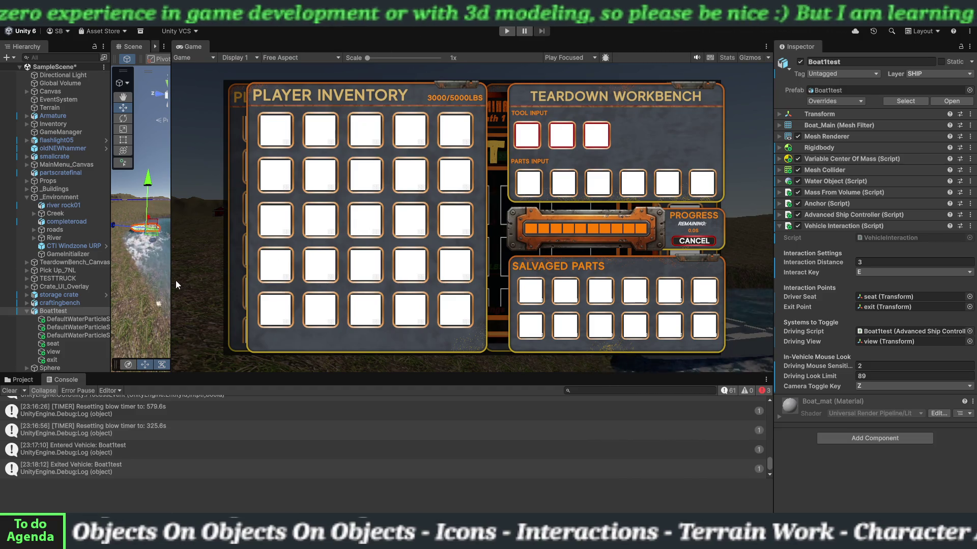
Widen the Scene view and select the boat's seat object, framing it up close.
left_click_drag(172, 281, 574, 290)
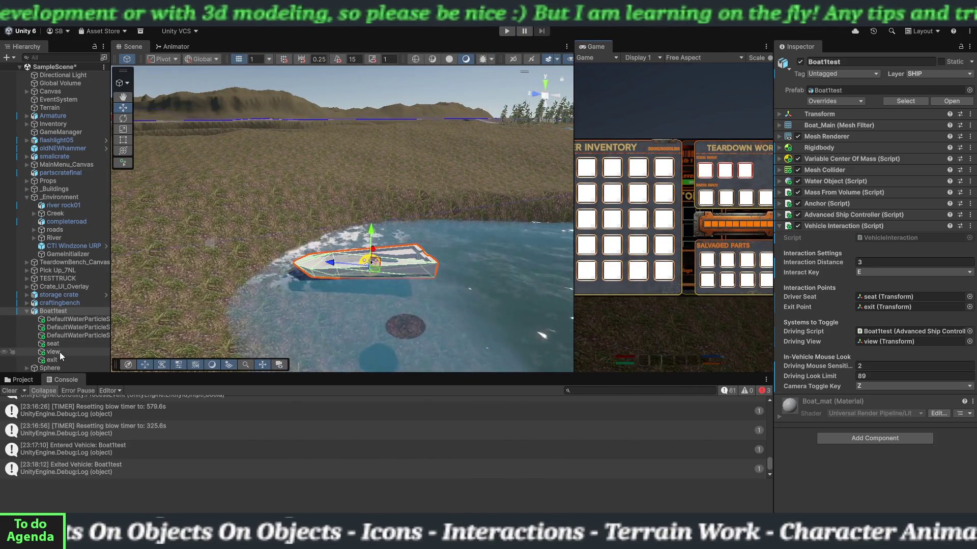
left_click(56, 352)
mouse_move(367, 261)
left_mouse_down()
mouse_move(475, 309)
mouse_move(508, 259)
mouse_move(544, 243)
mouse_move(443, 168)
left_mouse_up()
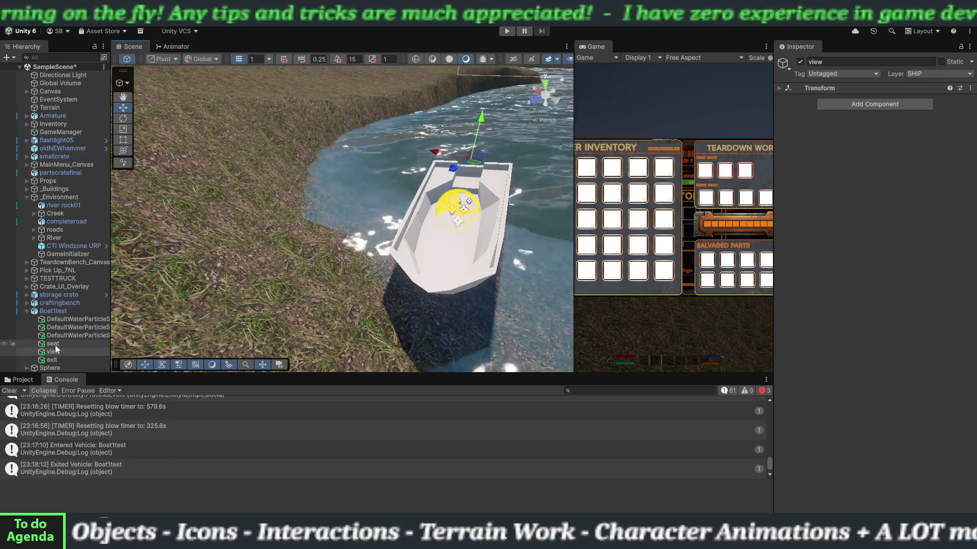
left_click(416, 249)
mouse_move(416, 248)
left_mouse_down()
mouse_move(508, 218)
mouse_move(473, 206)
mouse_move(483, 133)
left_mouse_up()
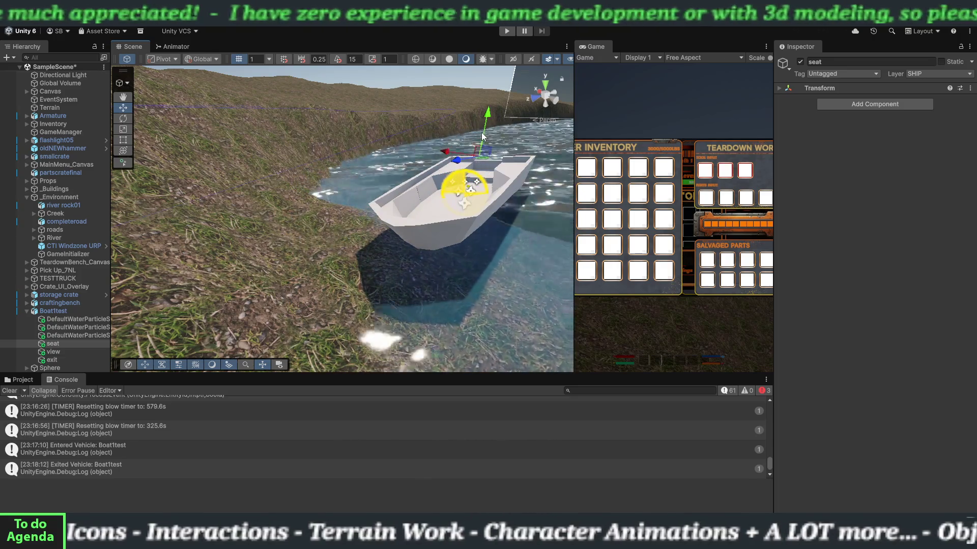
Rotate the seat and lower it slightly along Y inside the hull.
left_click(123, 118)
left_click_drag(524, 150, 516, 133)
left_click(124, 108)
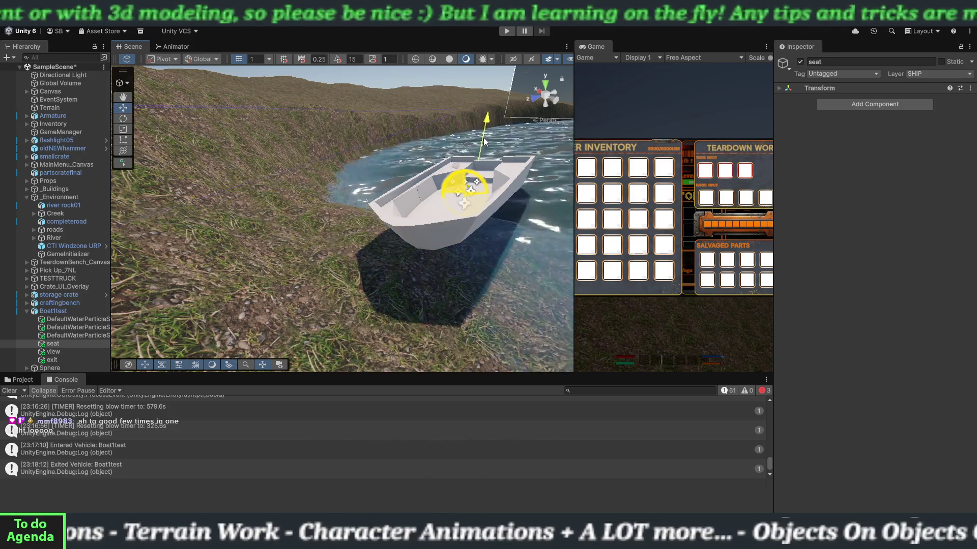
left_click_drag(485, 144, 482, 158)
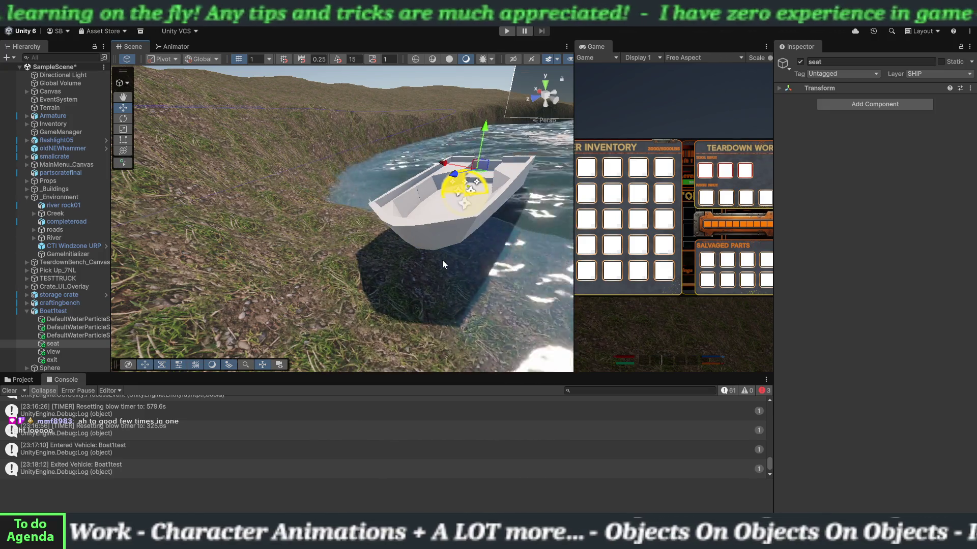
scroll(441, 260, "down", 5)
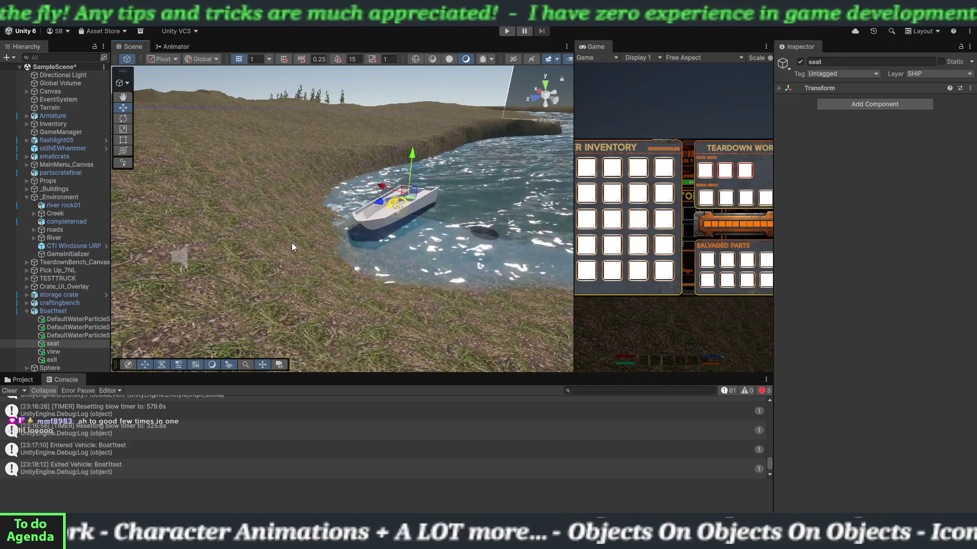
mouse_move(254, 258)
left_mouse_down()
mouse_move(310, 164)
mouse_move(214, 218)
mouse_move(130, 241)
mouse_move(407, 246)
mouse_move(248, 265)
left_mouse_up()
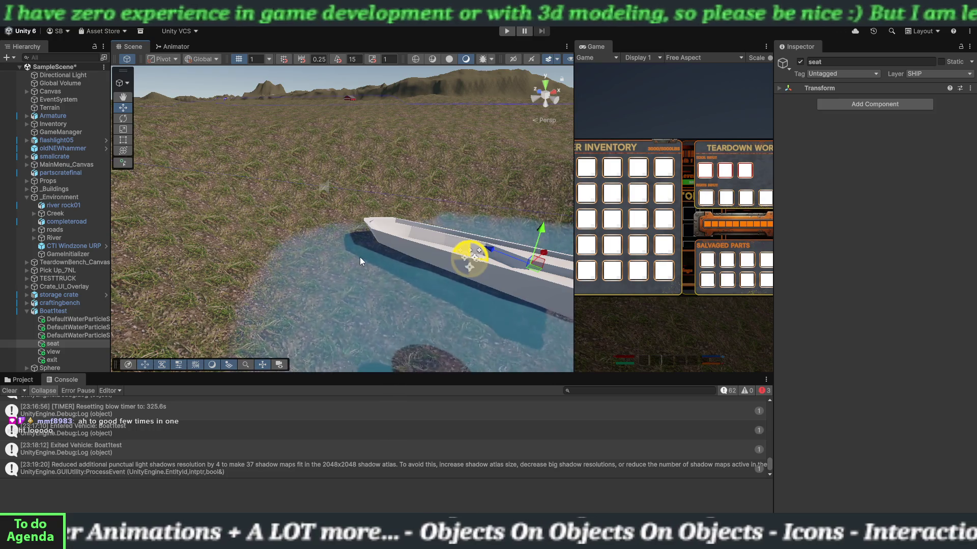
Clear the Console messages and fly the scene camera down the river.
left_click(9, 391)
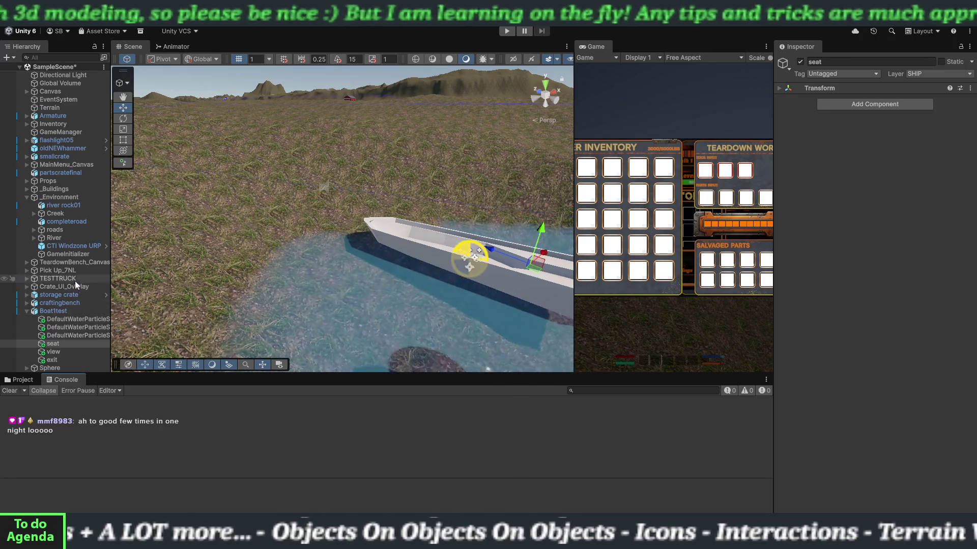
mouse_move(218, 273)
left_mouse_down()
mouse_move(579, 230)
mouse_move(434, 237)
left_mouse_up()
scroll(434, 242, "down", 10)
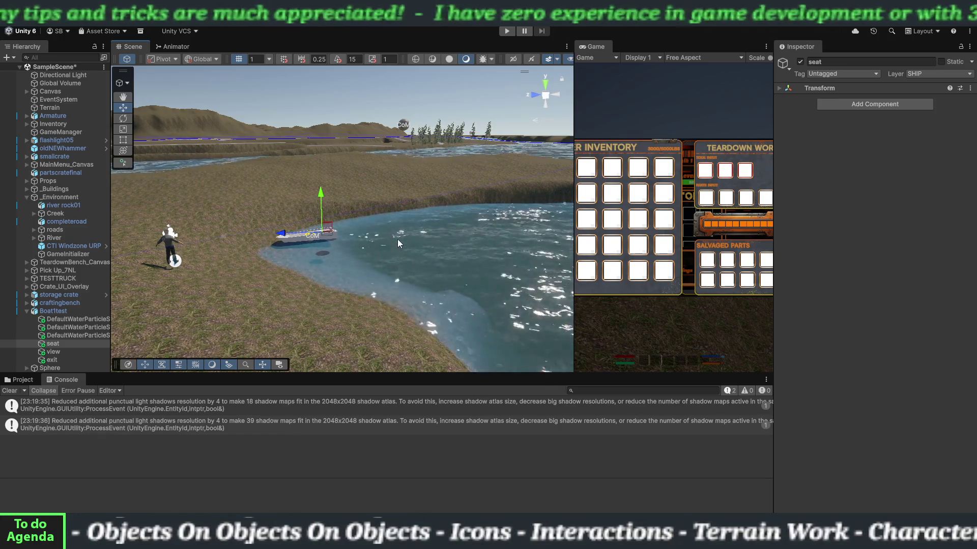
Check the Ship Controller manual in the browser, then select Boat1test in the Hierarchy.
key("alt+Tab")
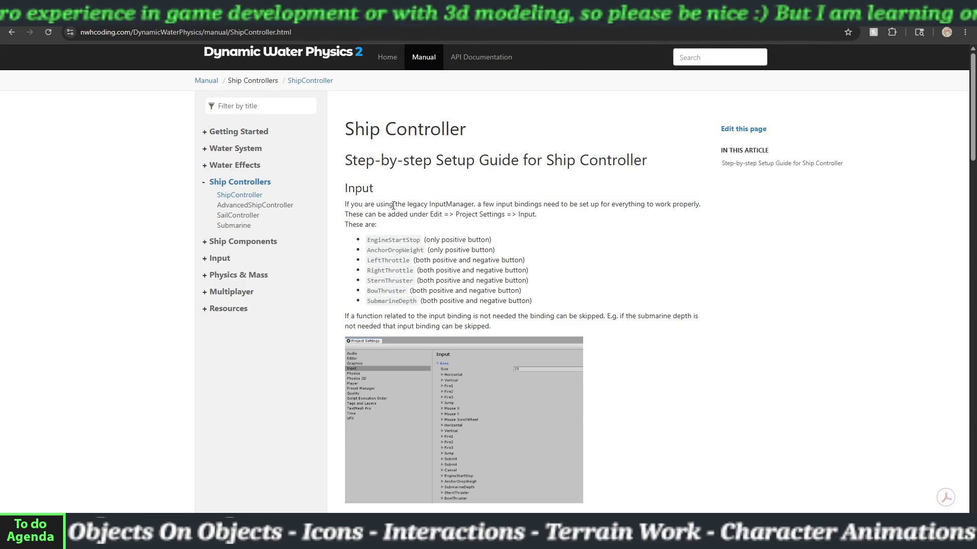
key("alt+Tab")
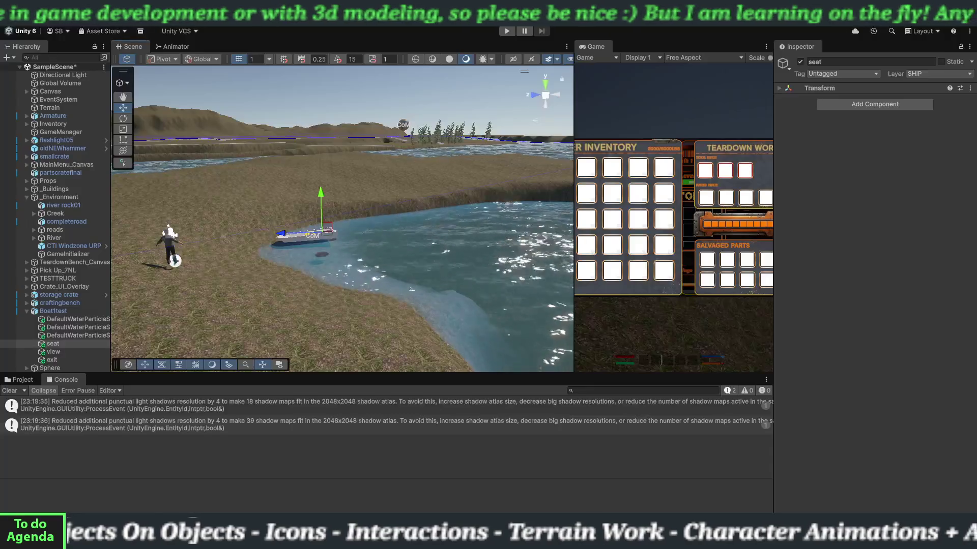
left_click(54, 311)
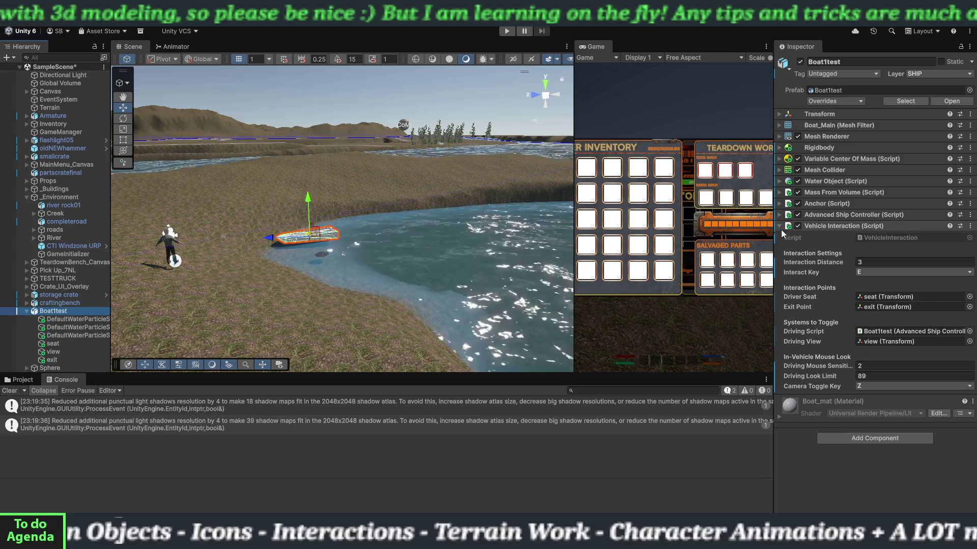
Add an Input Manager Ship Input Provider to Boat1test via an 'inpu' search and open its help page.
left_click(781, 227)
left_click(855, 274)
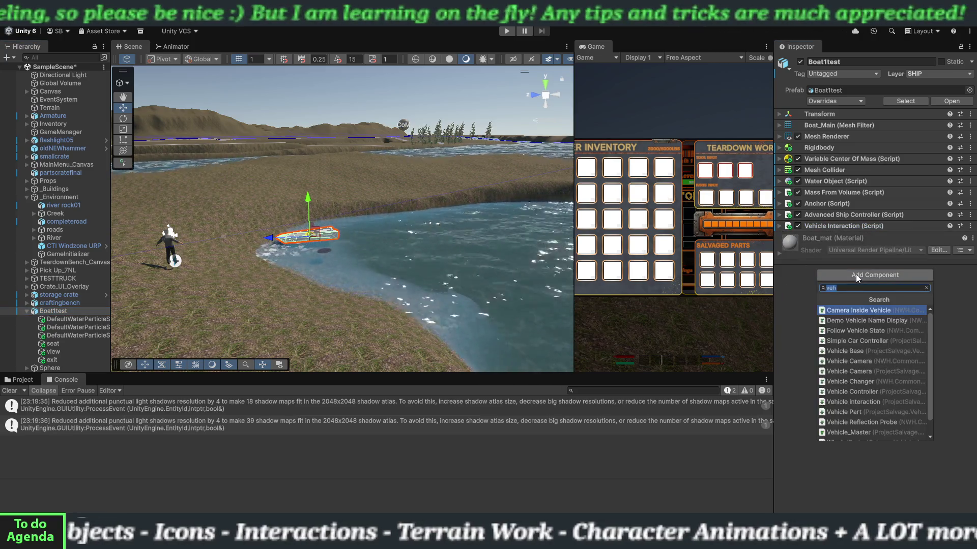
type("inpu")
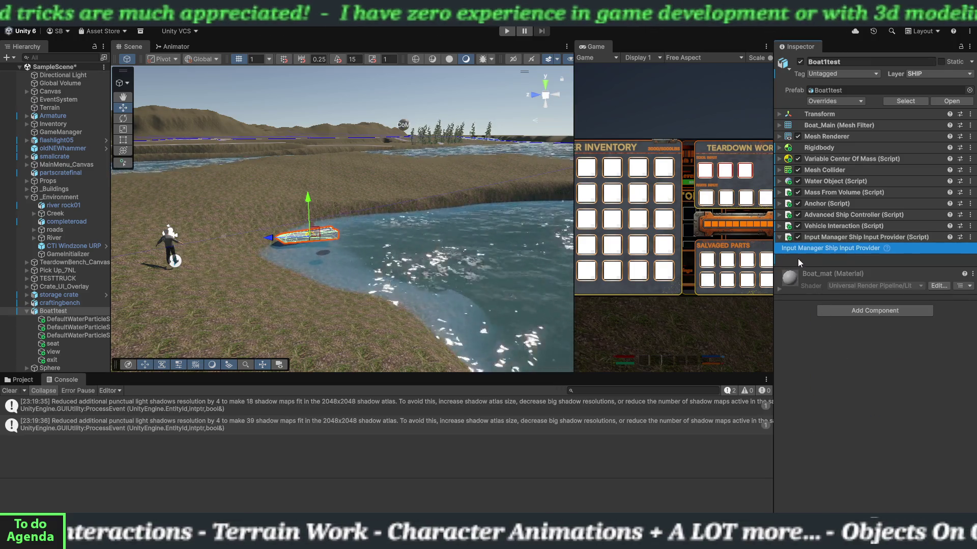
left_click(779, 237)
left_click(779, 237)
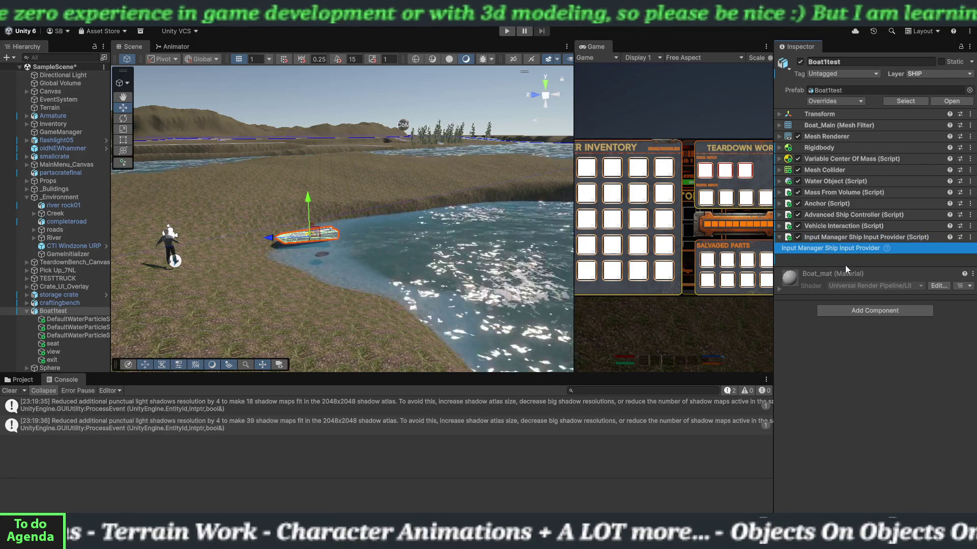
left_click(886, 248)
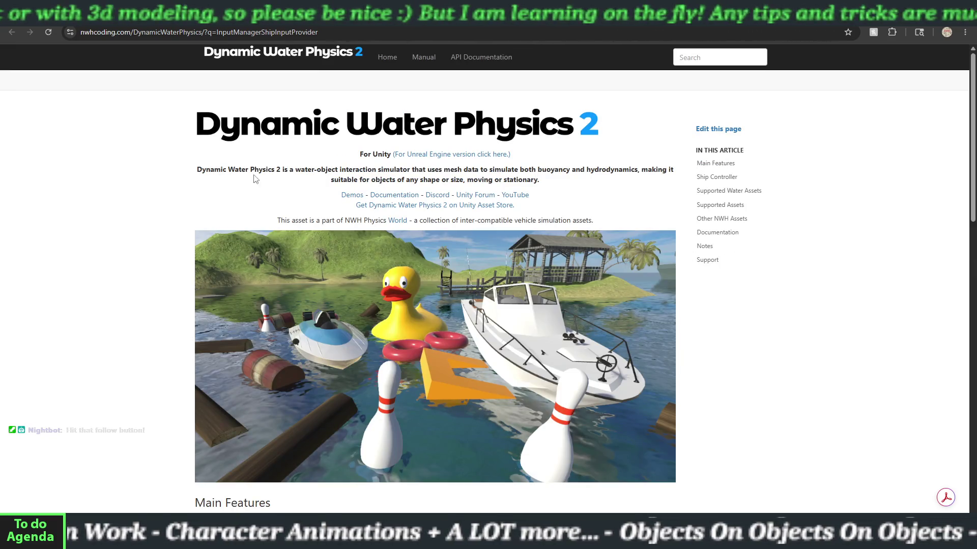
Read through the Dynamic Water Physics 2 overview page and back up, then return to Unity.
scroll(358, 223, "down", 6)
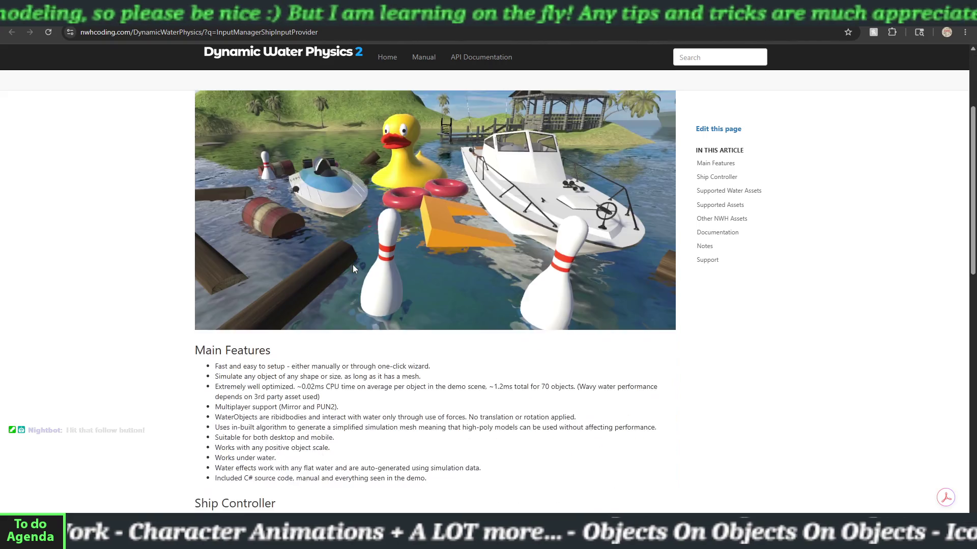
scroll(253, 250, "down", 2)
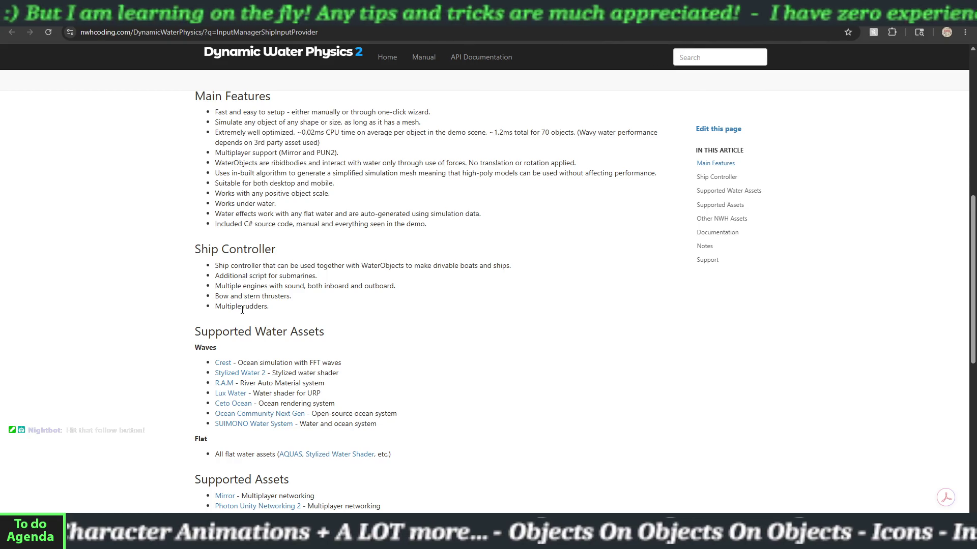
scroll(242, 311, "down", 5)
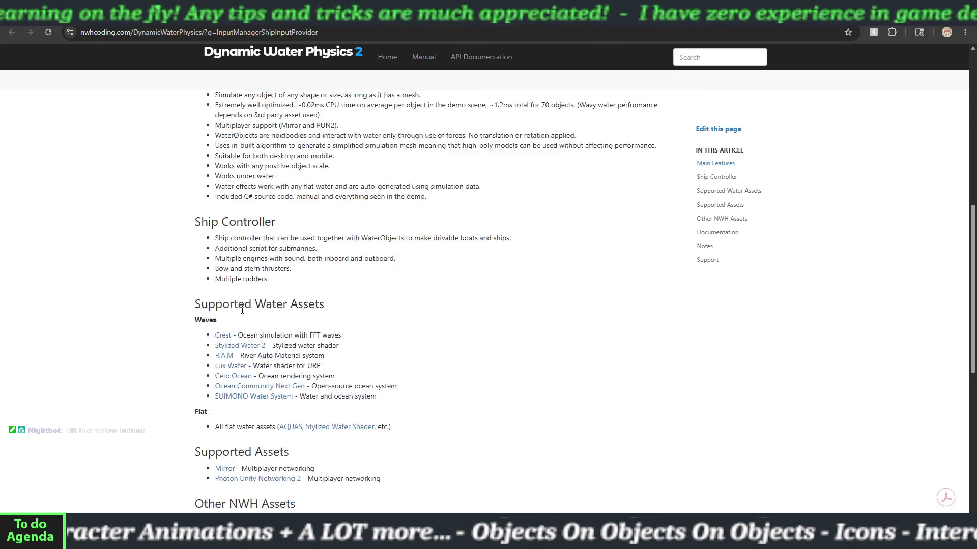
scroll(243, 314, "down", 2)
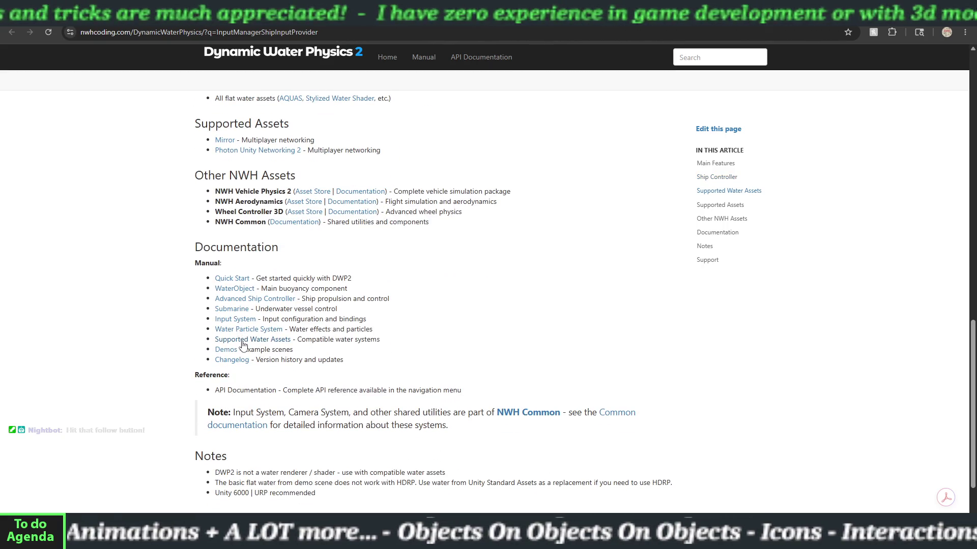
scroll(247, 380, "down", 1)
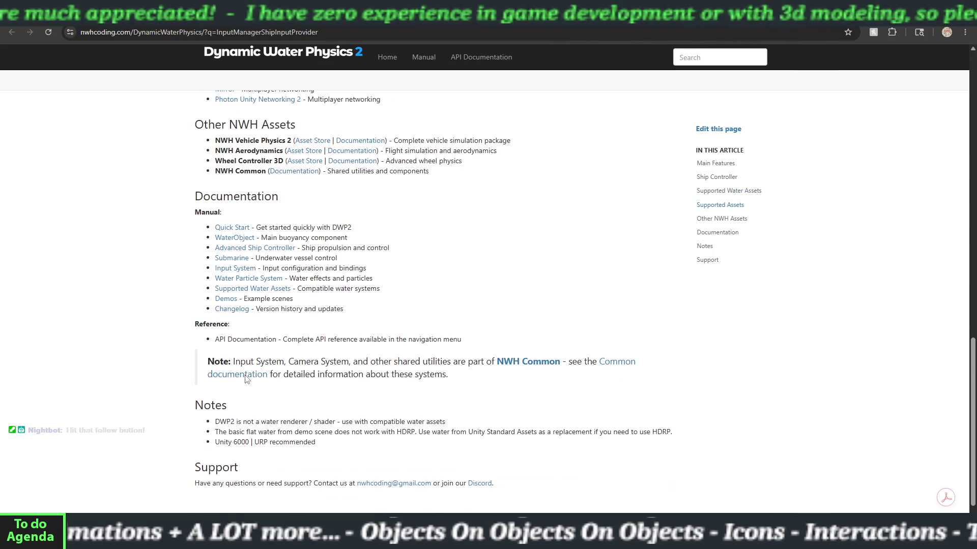
scroll(246, 380, "down", 1)
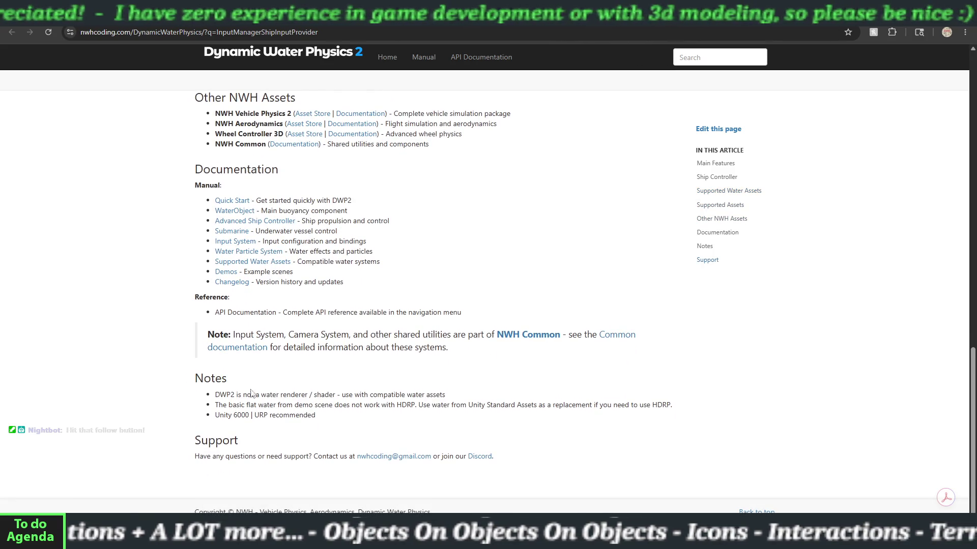
scroll(262, 432, "up", 15)
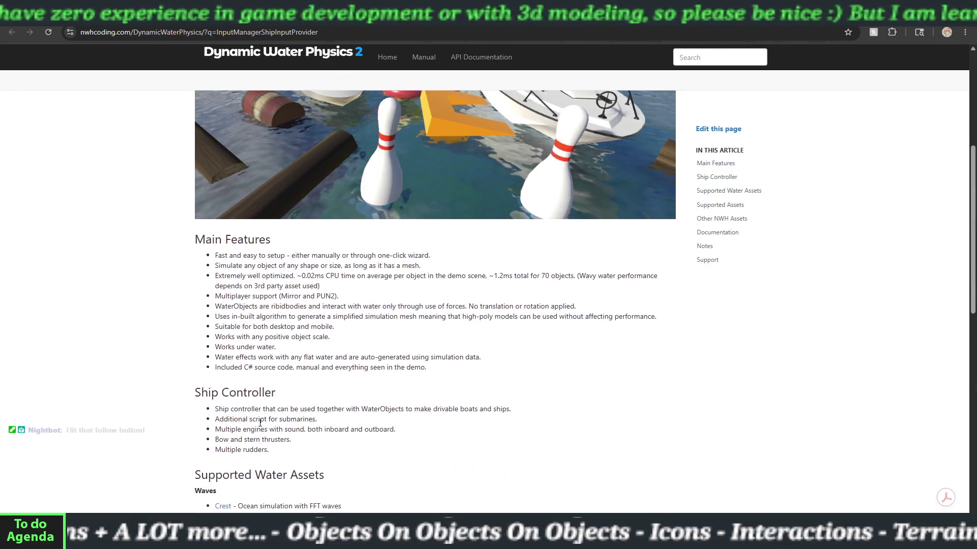
scroll(260, 422, "up", 1)
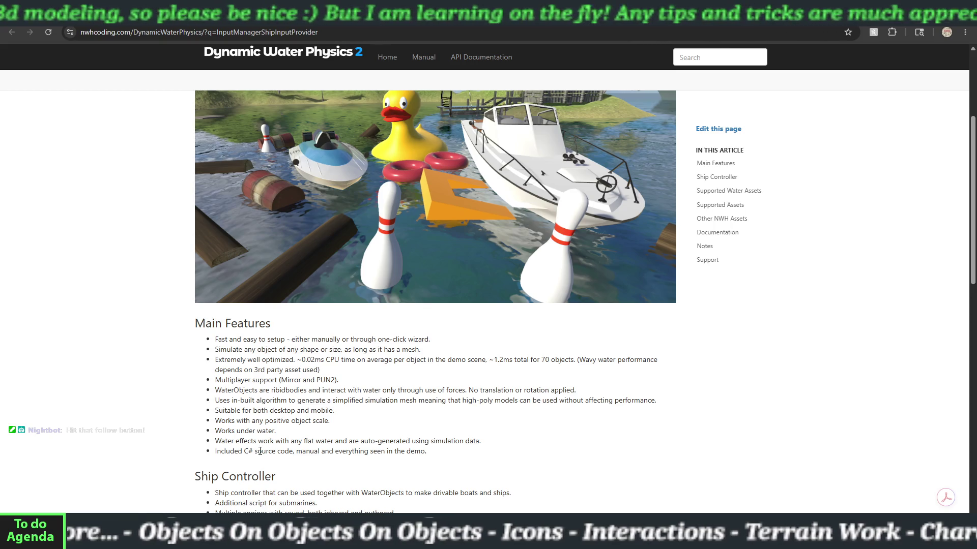
scroll(309, 360, "up", 3)
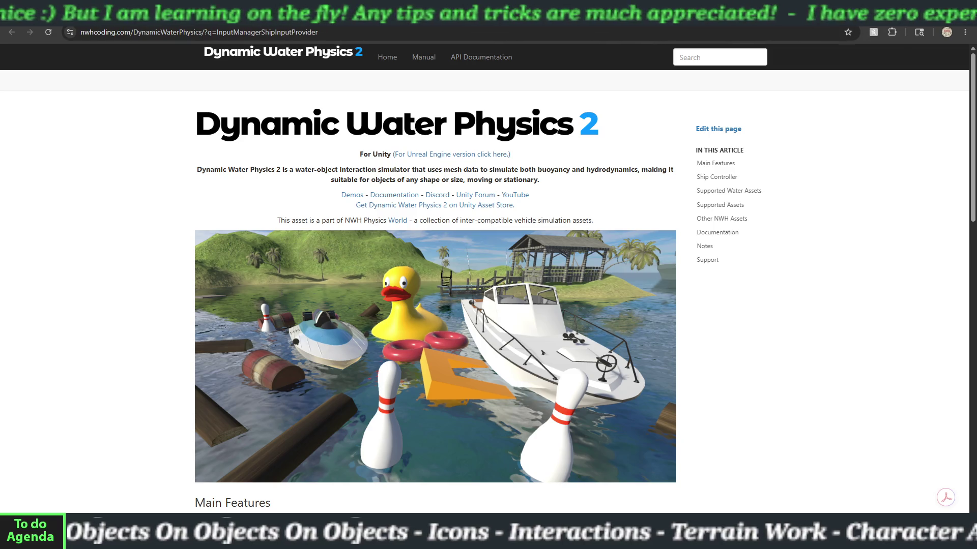
key("alt+Tab")
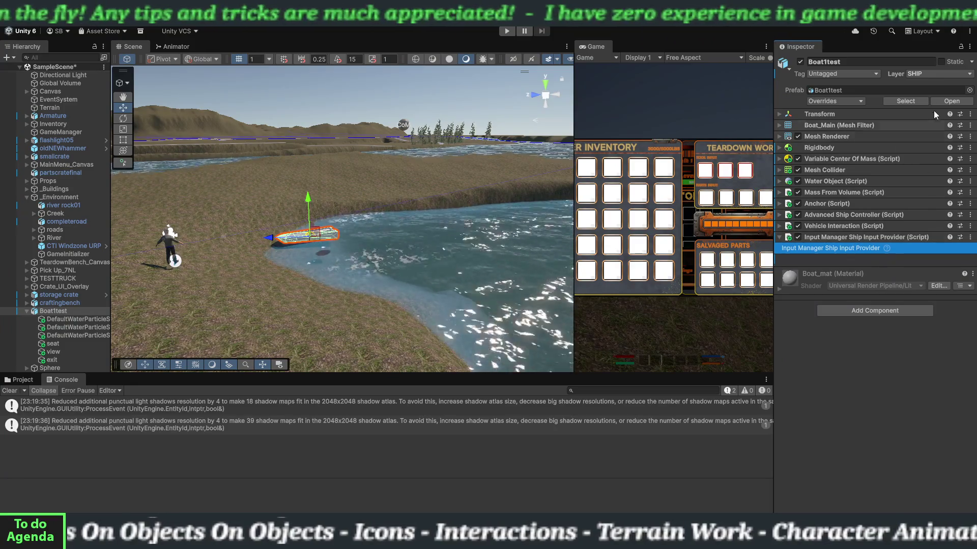
left_click(925, 71)
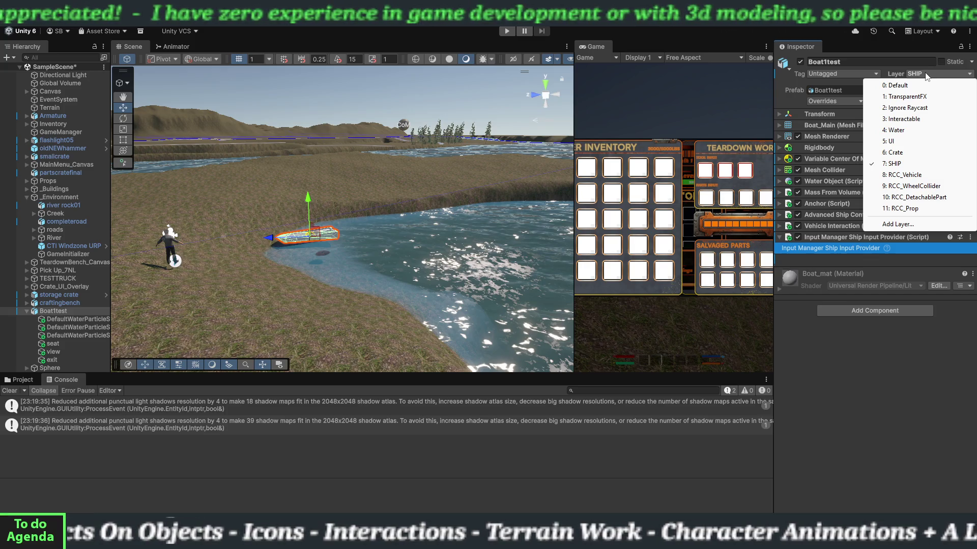
left_click(887, 68)
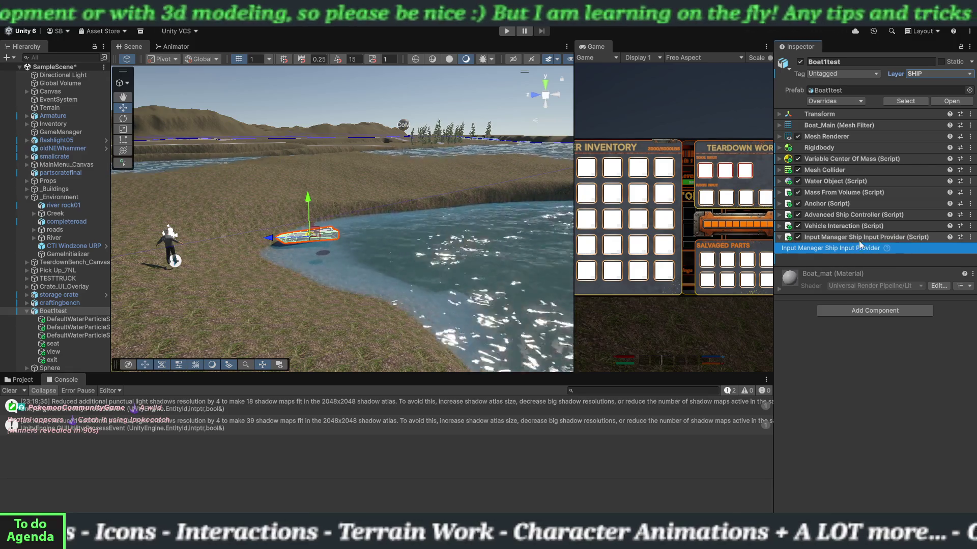
right_click(843, 239)
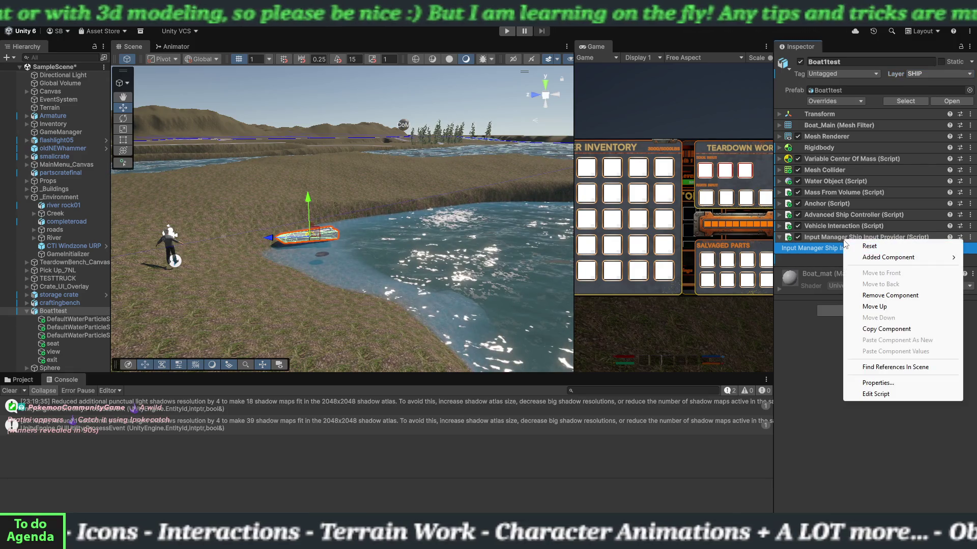
Replace Boat1test's Input Manager Ship Input Provider with an Input System Ship Input Provider.
left_click(872, 296)
left_click(855, 277)
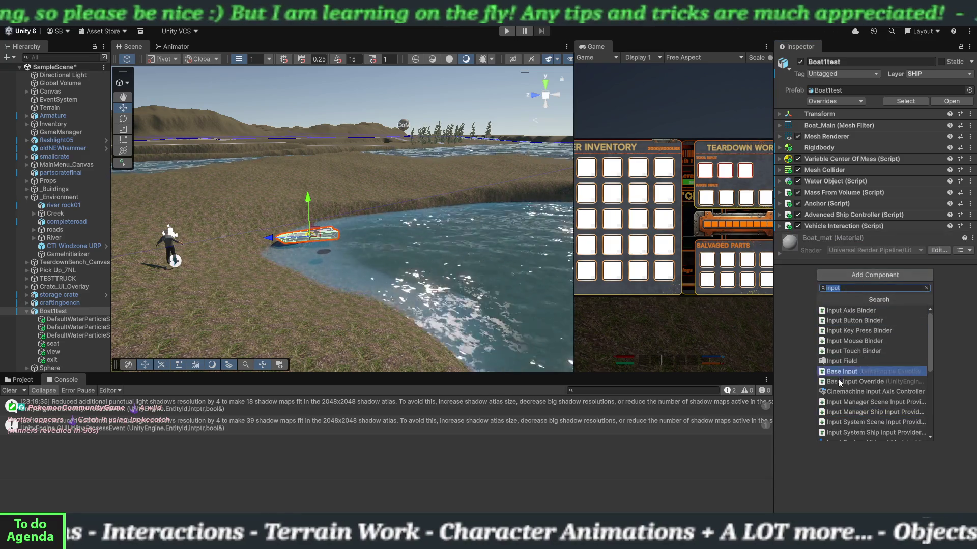
left_click_drag(930, 362, 930, 381)
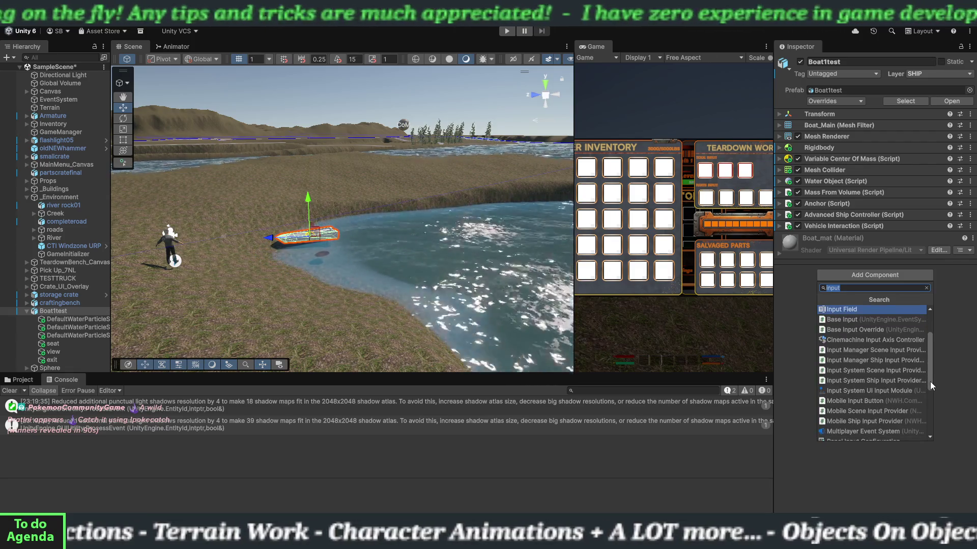
left_click(896, 383)
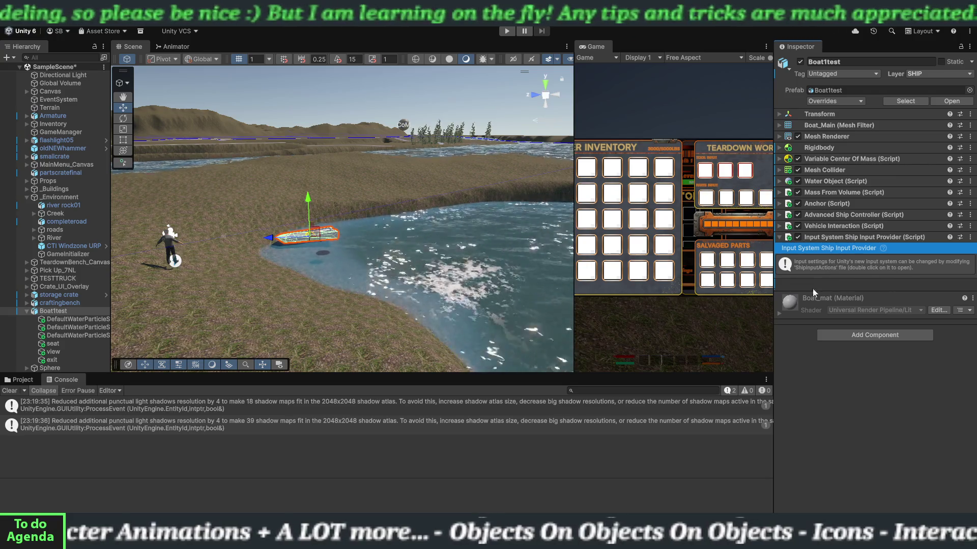
left_click(650, 391)
Search 'shipinputactions' in the Console, then 'shipinputaction' in the Project tab.
type("sh")
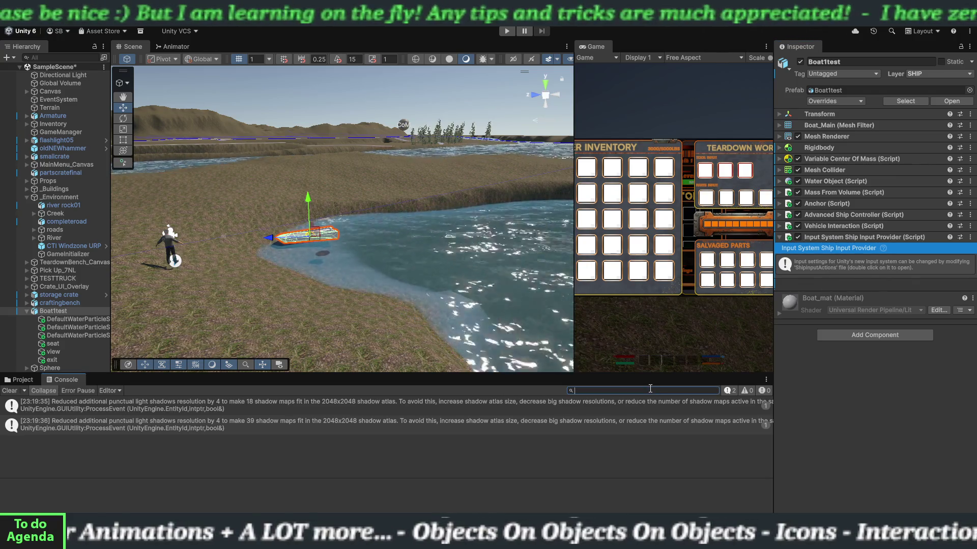
type("ipinputac")
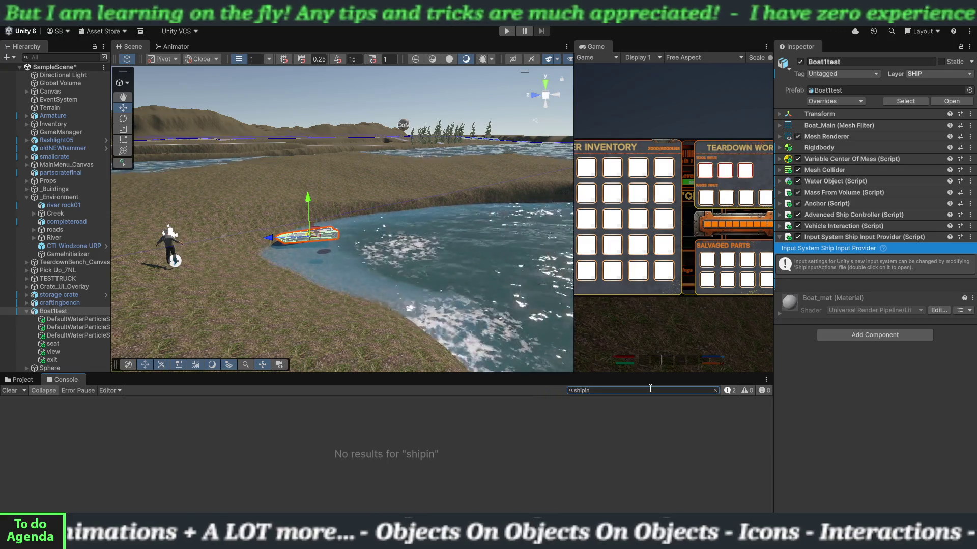
type("tions")
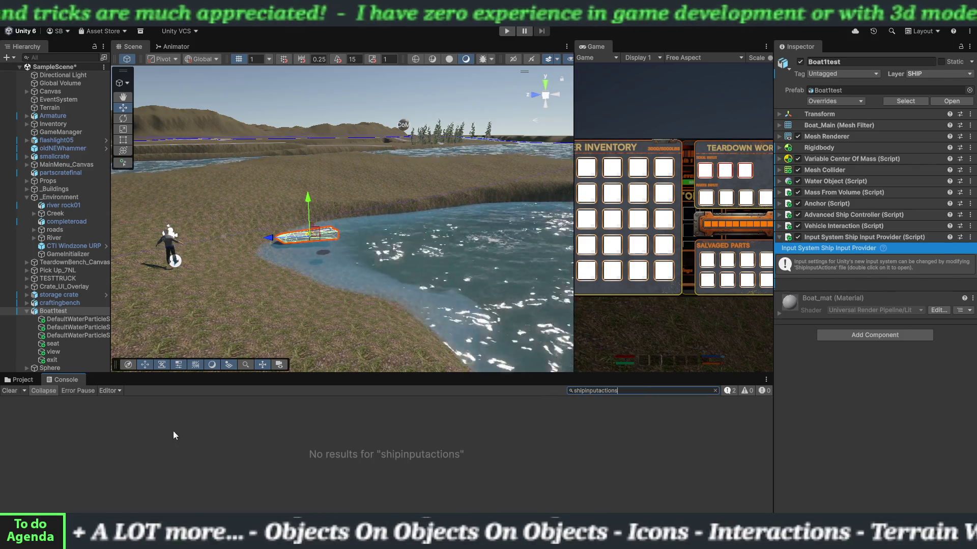
left_click(23, 377)
left_click(575, 390)
type("shipinput")
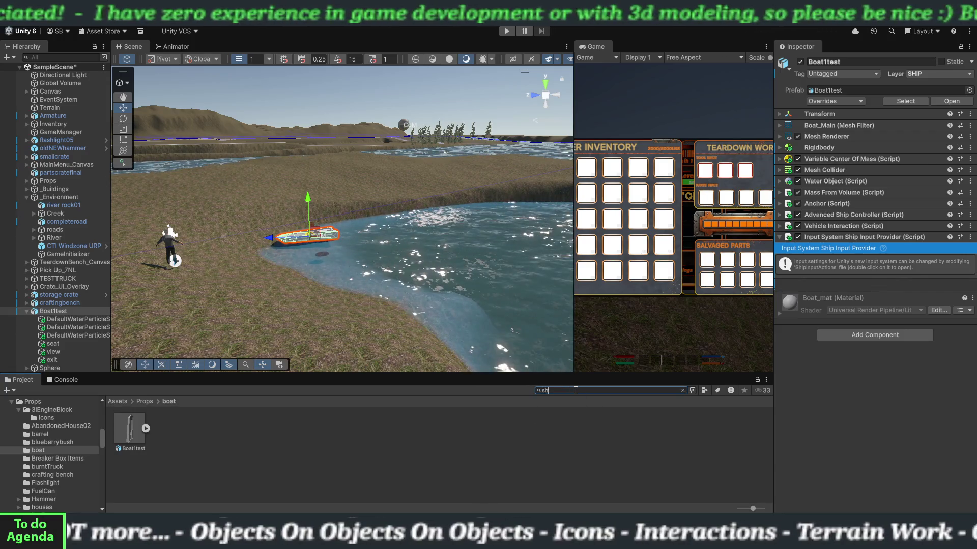
type("action")
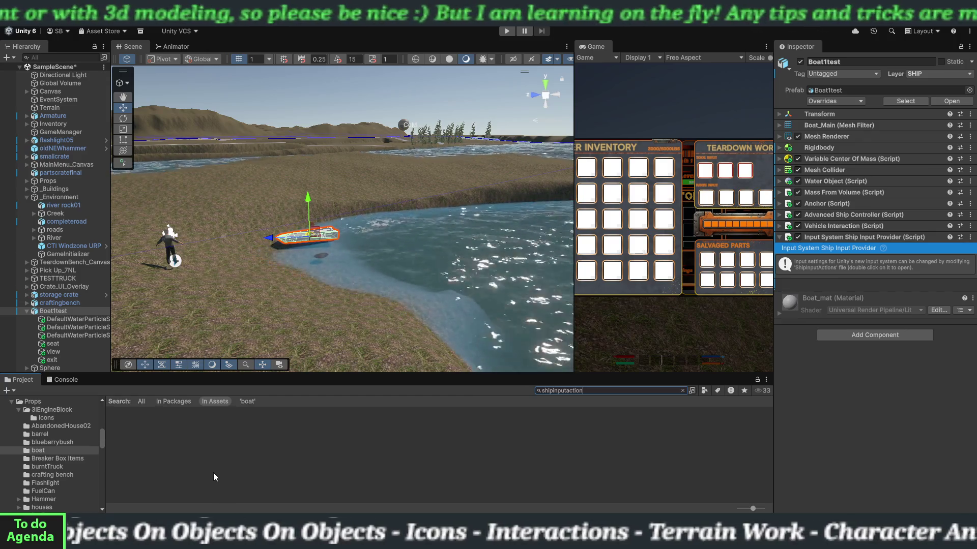
scroll(51, 435, "up", 5)
scroll(36, 427, "up", 10)
Select the Assets root folder and search 'shipinputactions' across all assets.
left_click(88, 441)
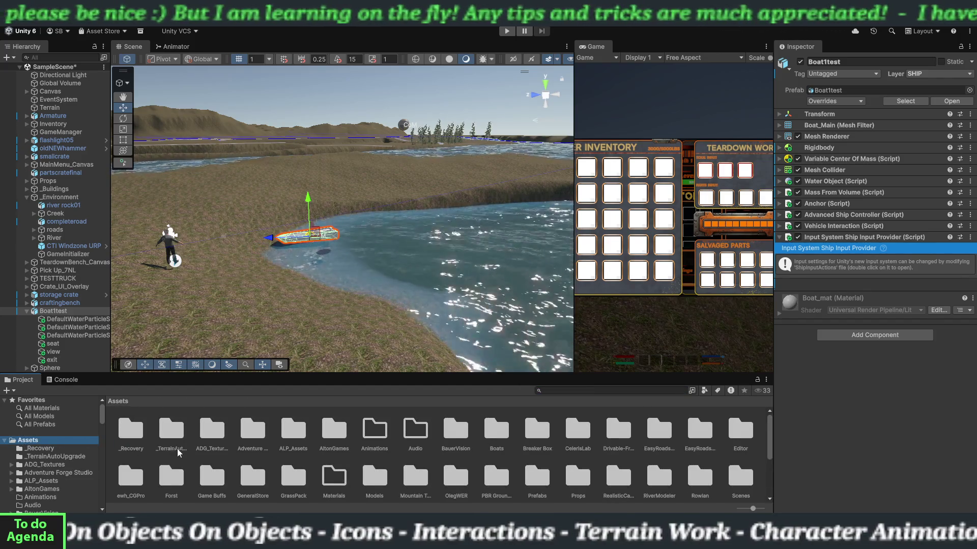
left_click(545, 392)
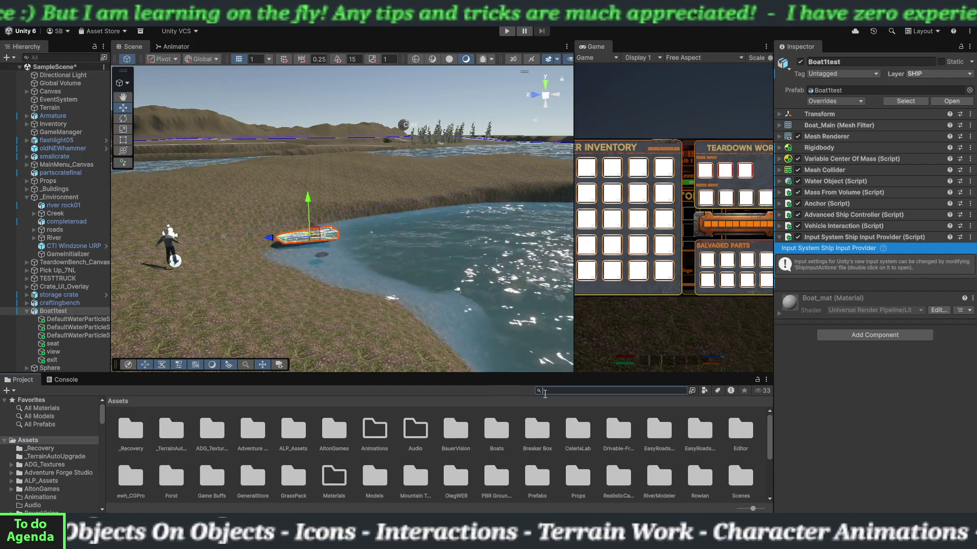
type("mshipinputactio")
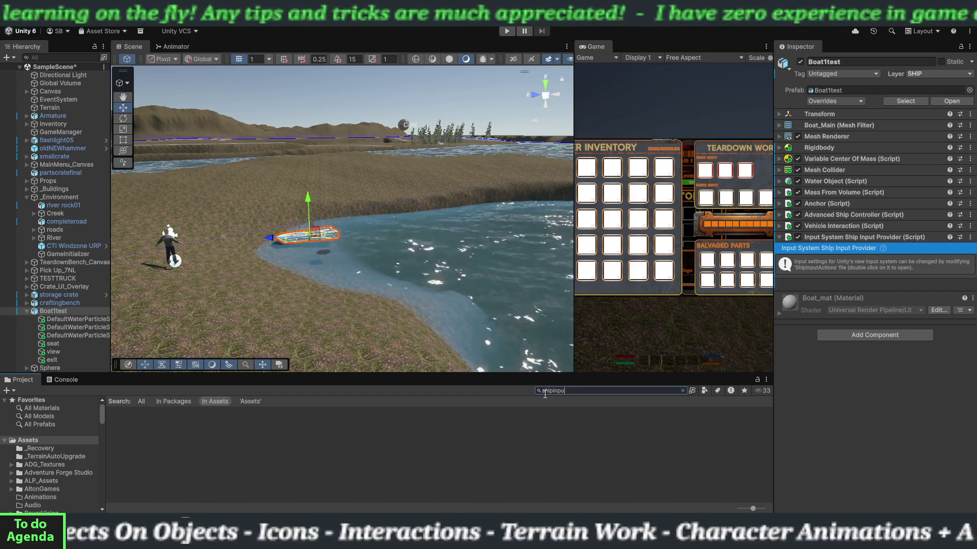
type("ns")
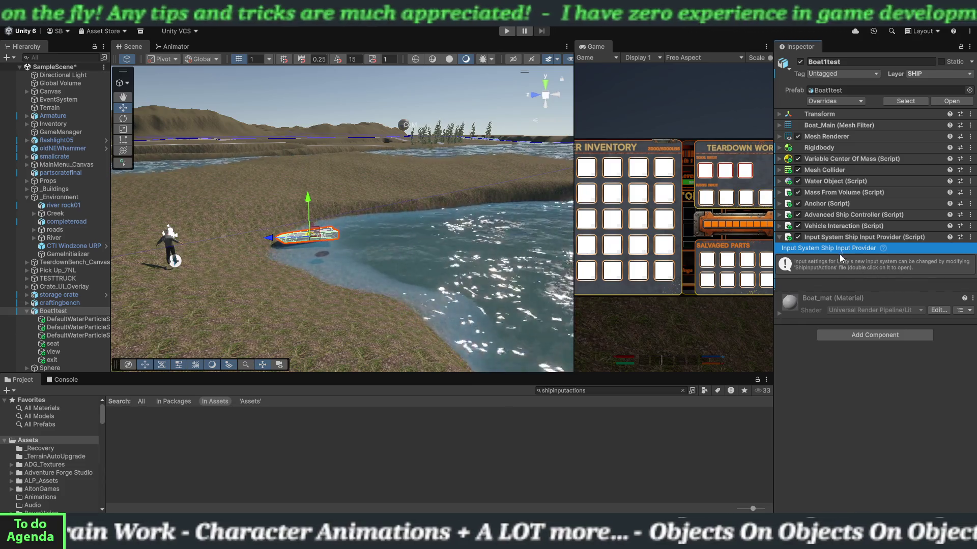
Remove the Input System Ship Input Provider, browse Add Component 'input' results, and close without adding.
right_click(838, 239)
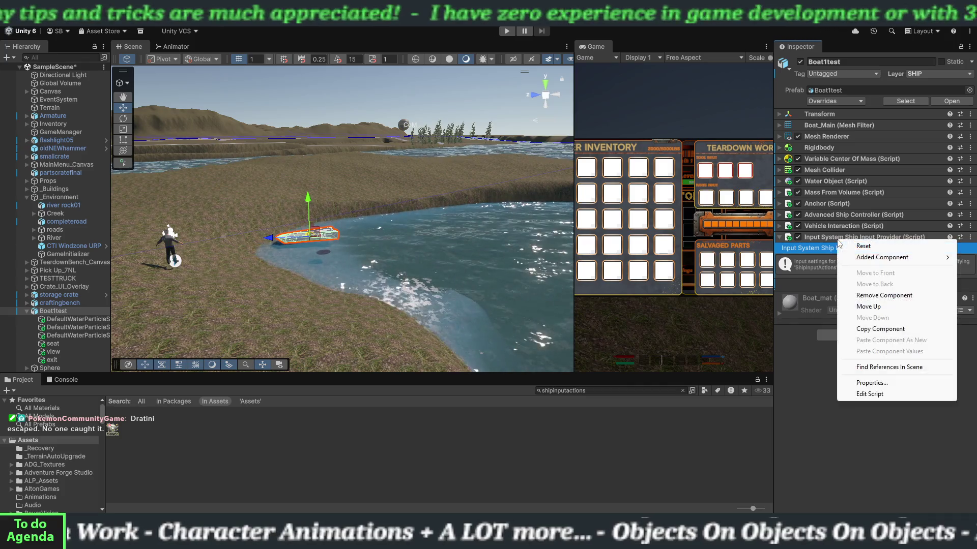
left_click(862, 296)
left_click(891, 274)
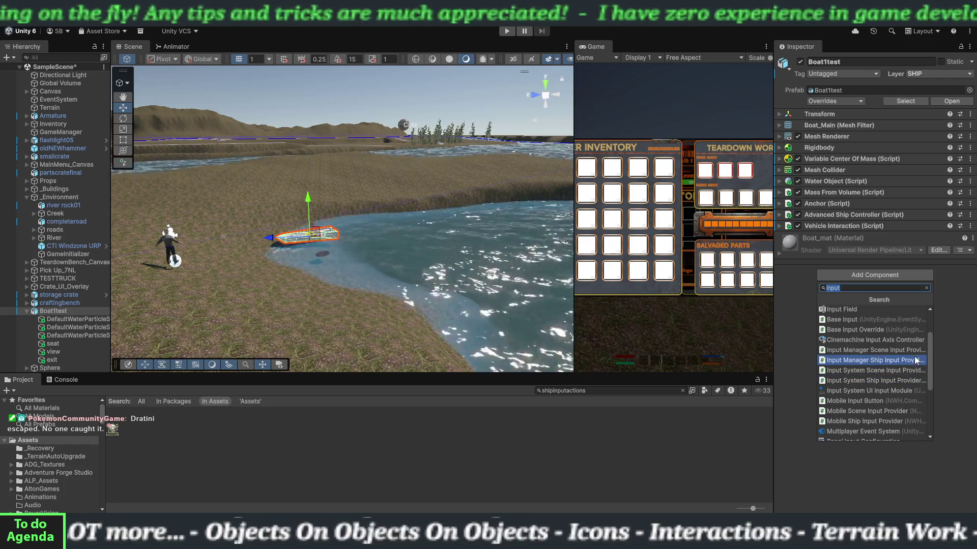
scroll(913, 355, "up", 2)
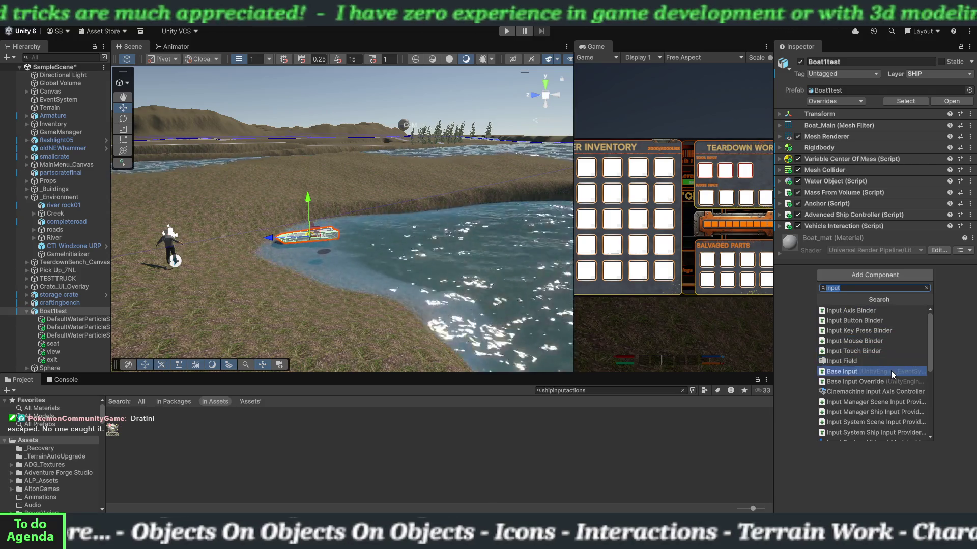
scroll(889, 398, "down", 5)
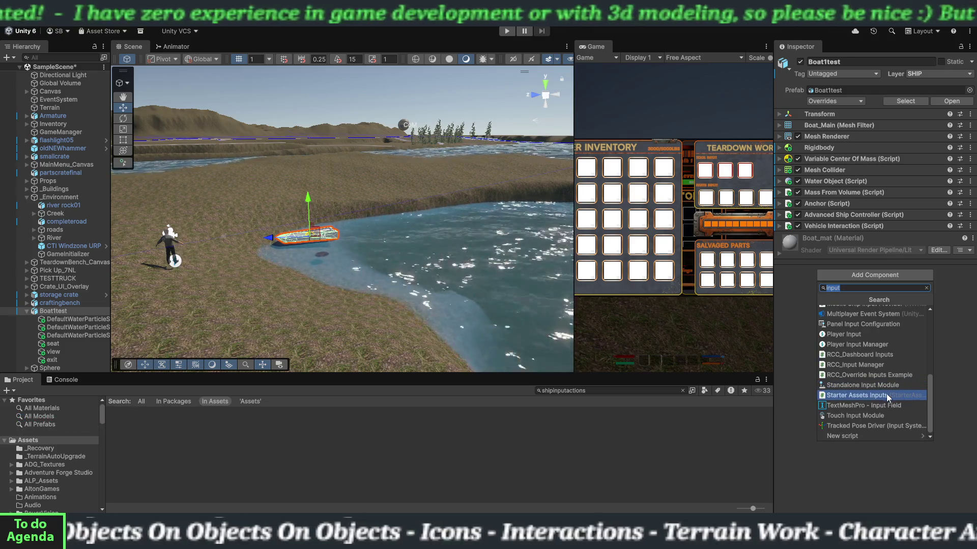
scroll(885, 369, "up", 4)
scroll(885, 367, "up", 2)
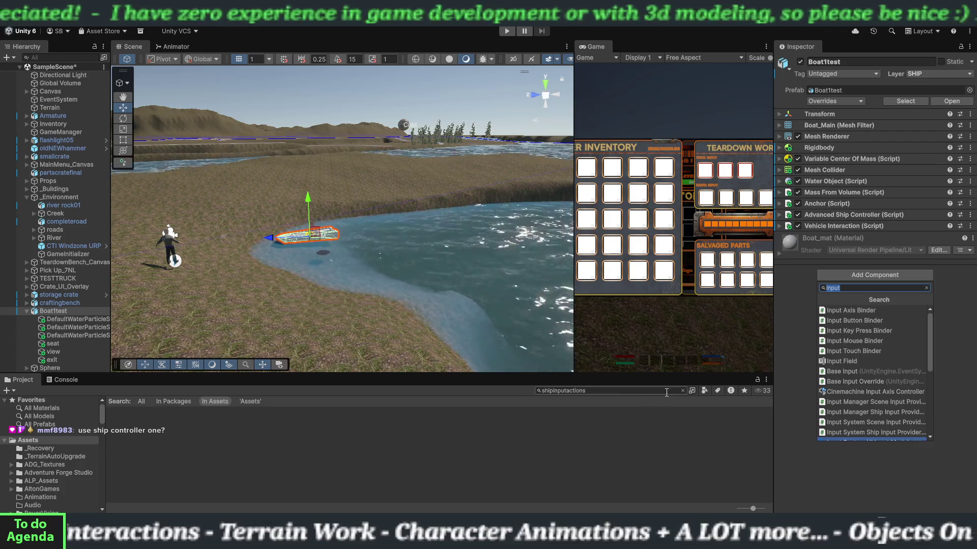
left_click(683, 391)
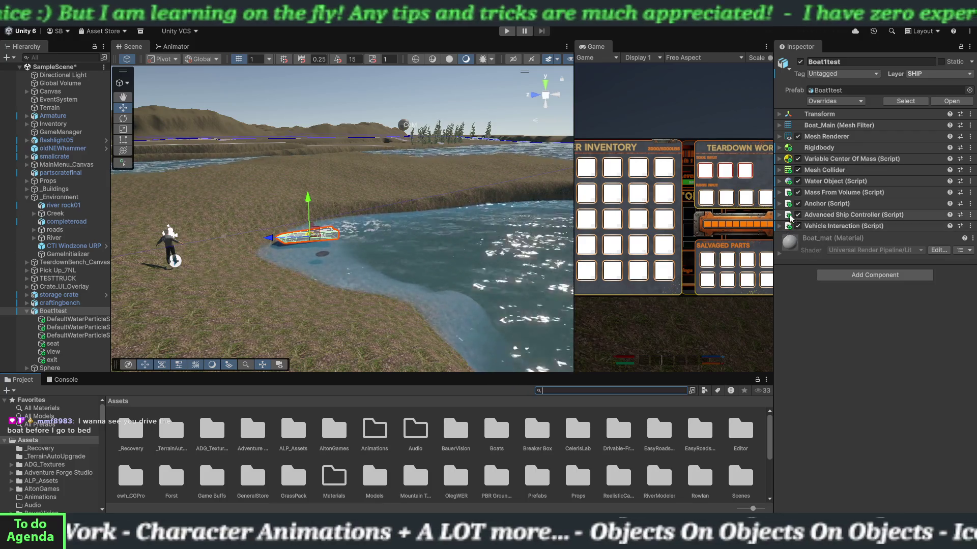
Remove Vehicle Interaction from Boat1test and view the Advanced Ship Controller's Input settings.
right_click(828, 225)
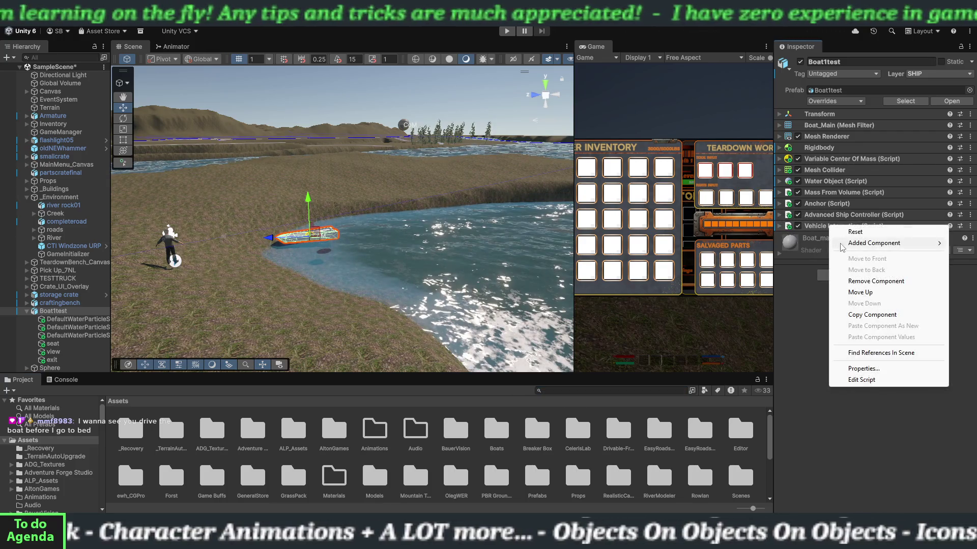
left_click(853, 280)
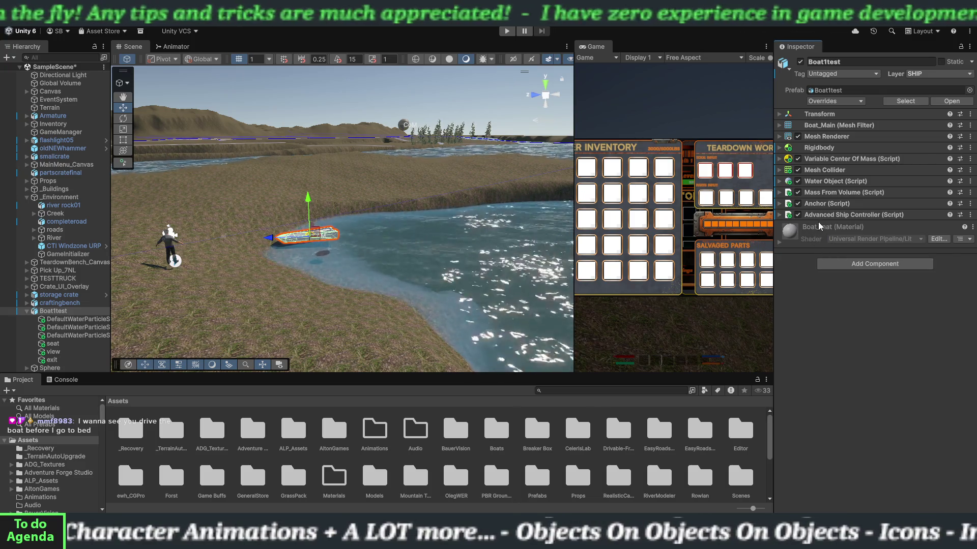
left_click(781, 218)
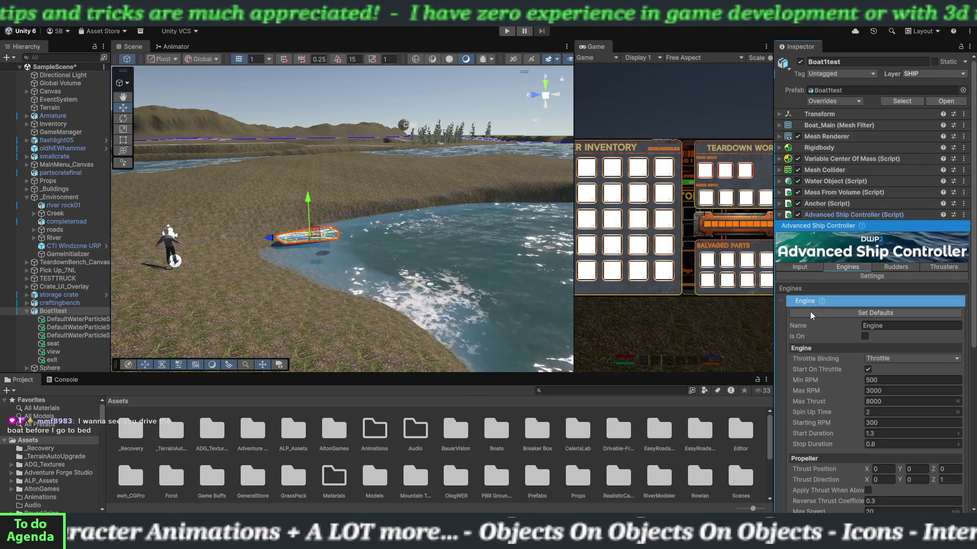
left_click(801, 268)
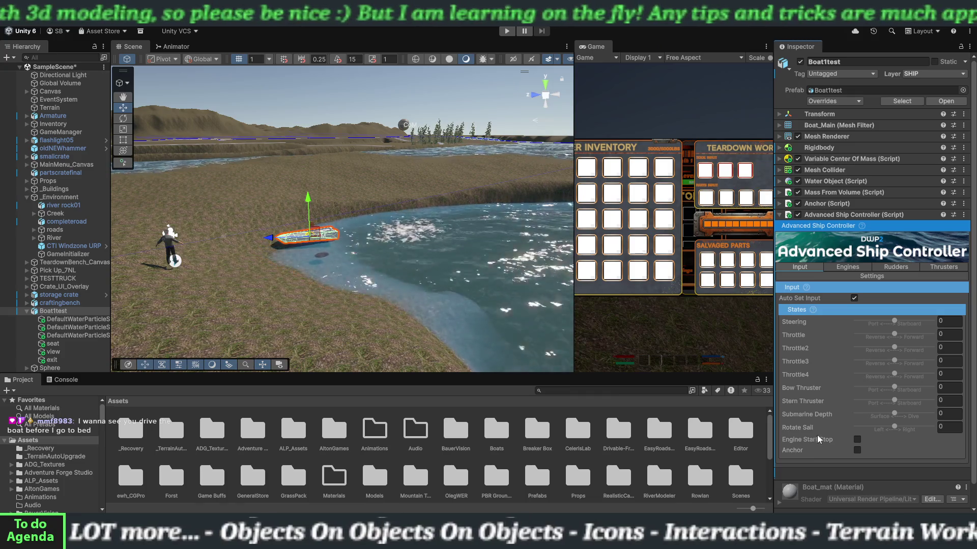
Review the Engines settings, keeping the engine's Throttle Binding set to Throttle.
left_click(848, 266)
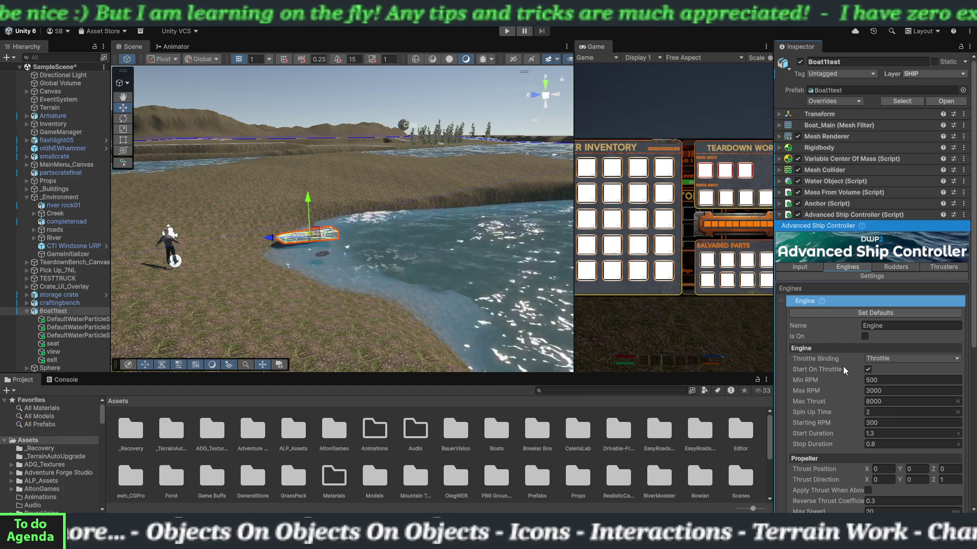
mouse_move(844, 366)
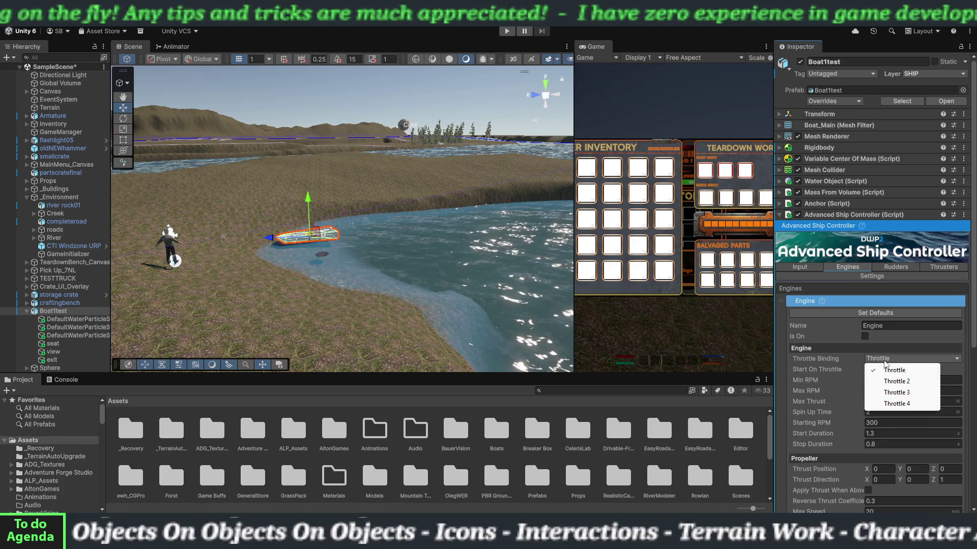
left_click(852, 366)
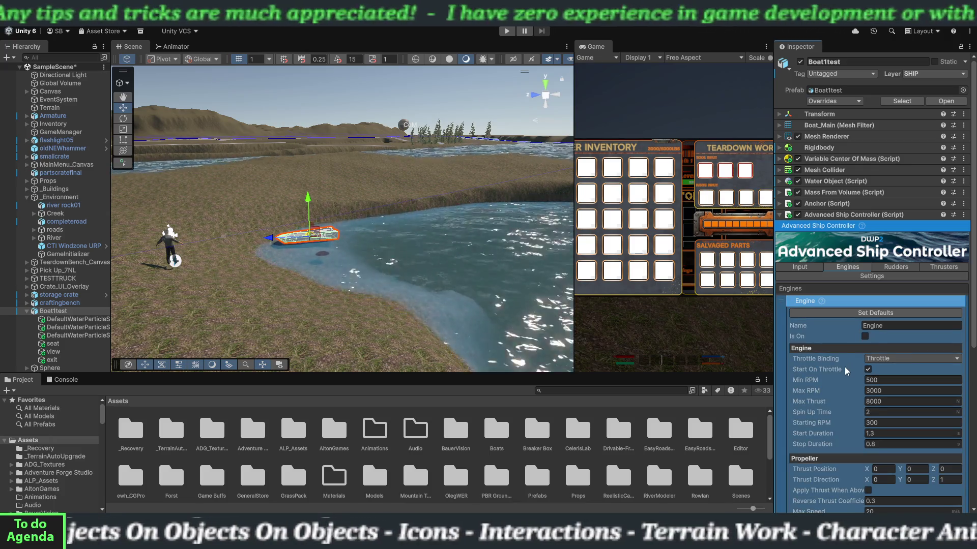
scroll(845, 394, "down", 5)
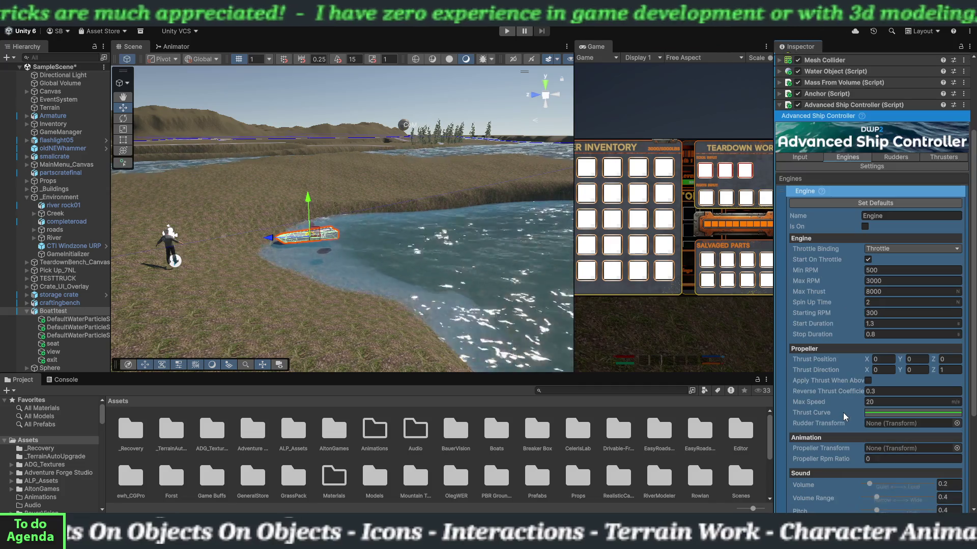
scroll(844, 413, "down", 3)
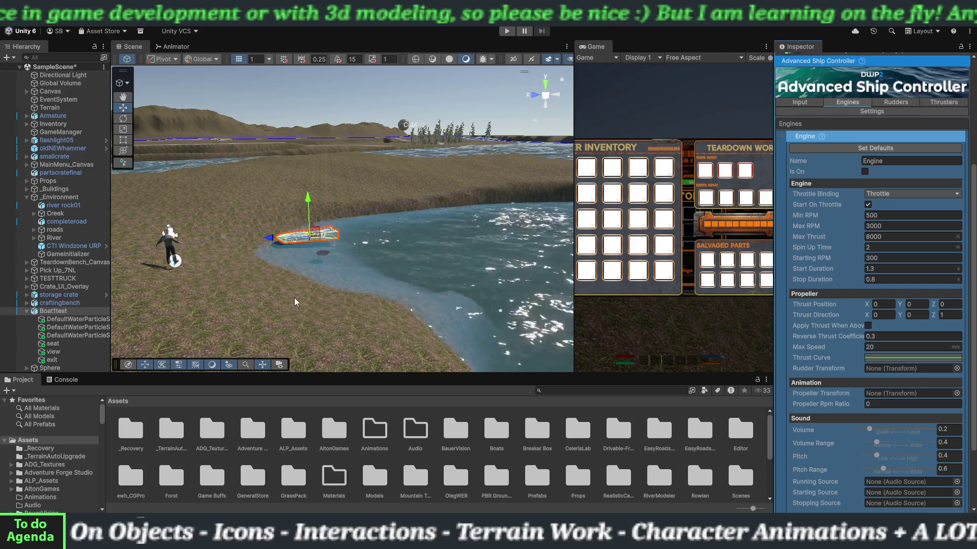
scroll(331, 221, "up", 10)
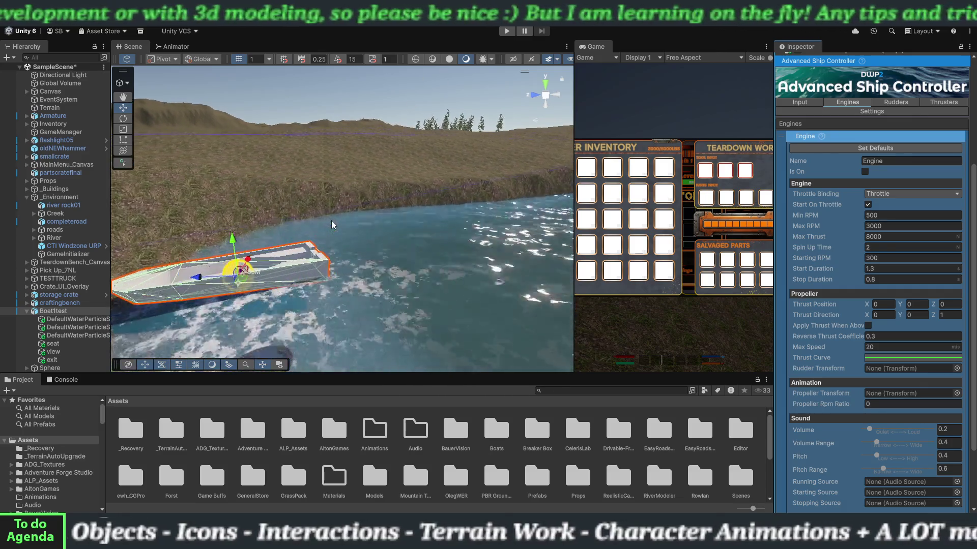
Add a Cylinder as a child of Boat1test and drag it to the boat's far end.
scroll(331, 220, "up", 5)
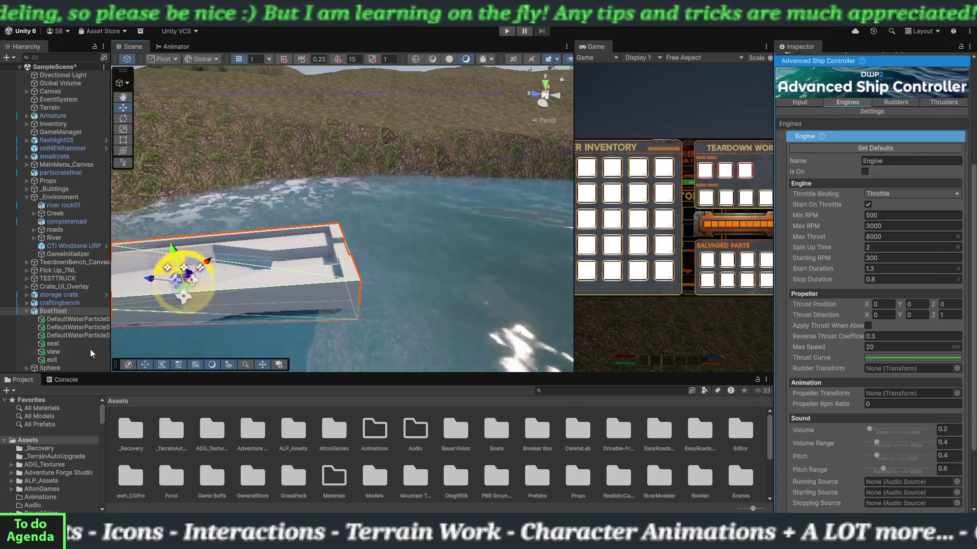
right_click(52, 312)
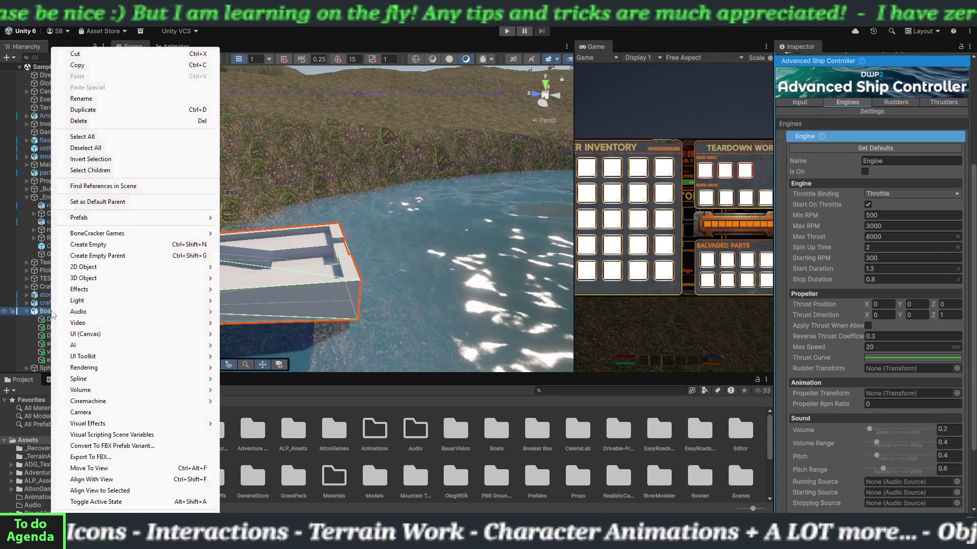
mouse_move(196, 280)
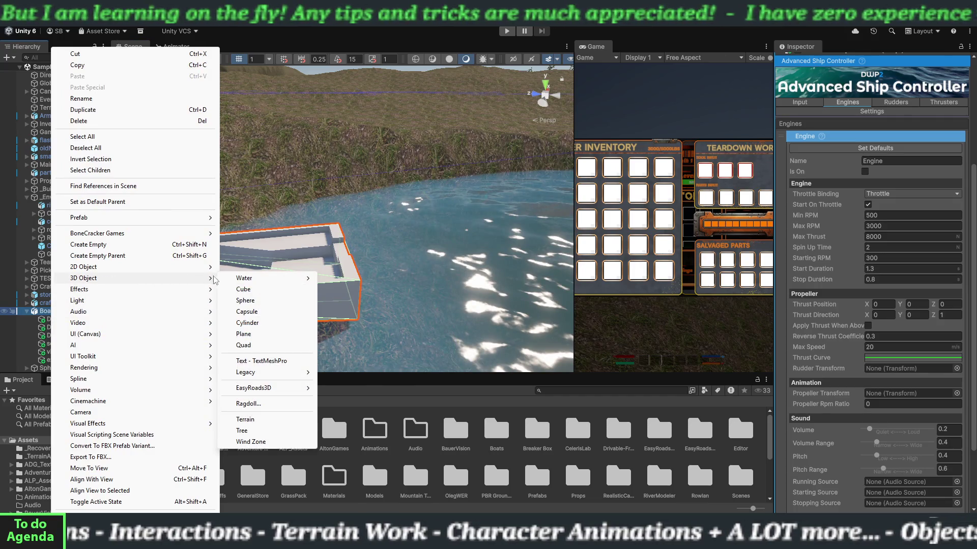
left_click(247, 323)
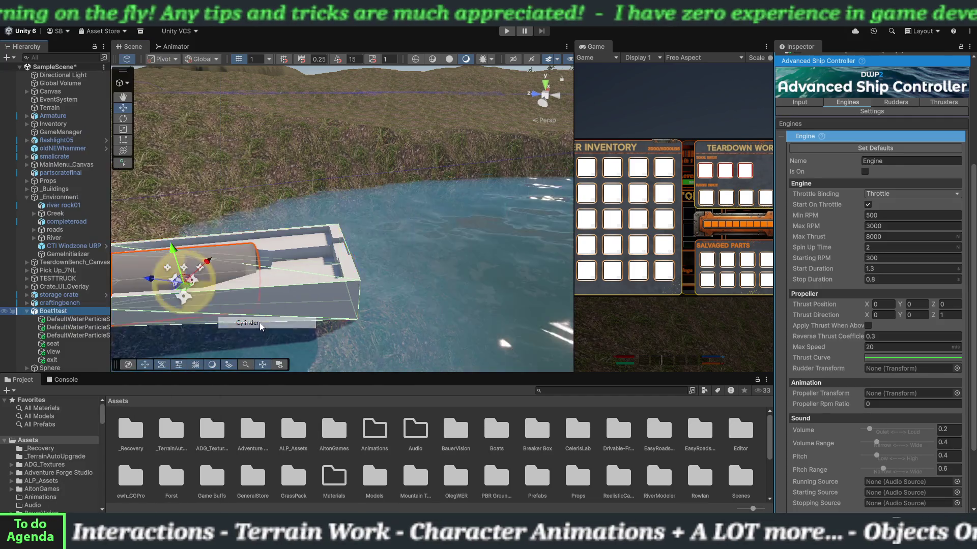
left_click_drag(182, 287, 389, 273)
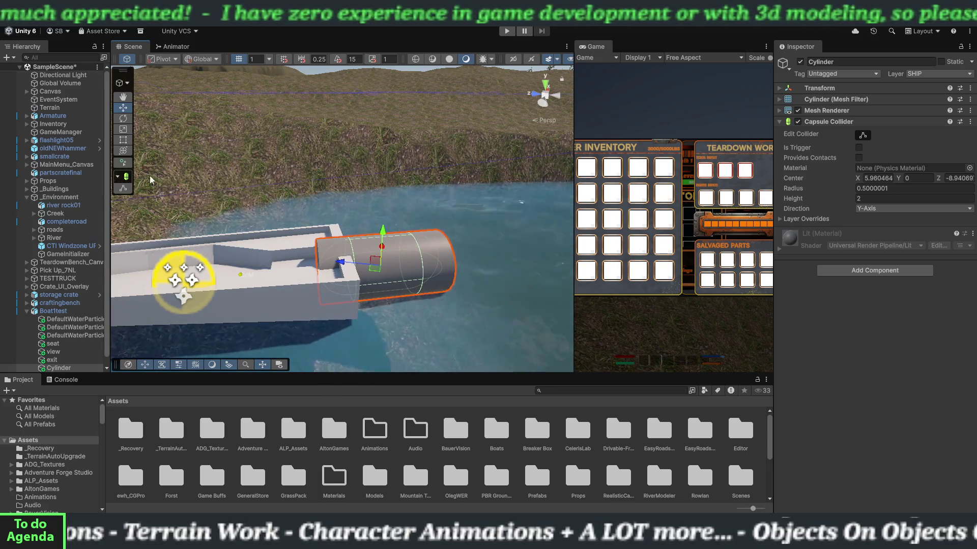
Shorten the cylinder and lower its height from the top with the Rect Tool.
left_click(123, 140)
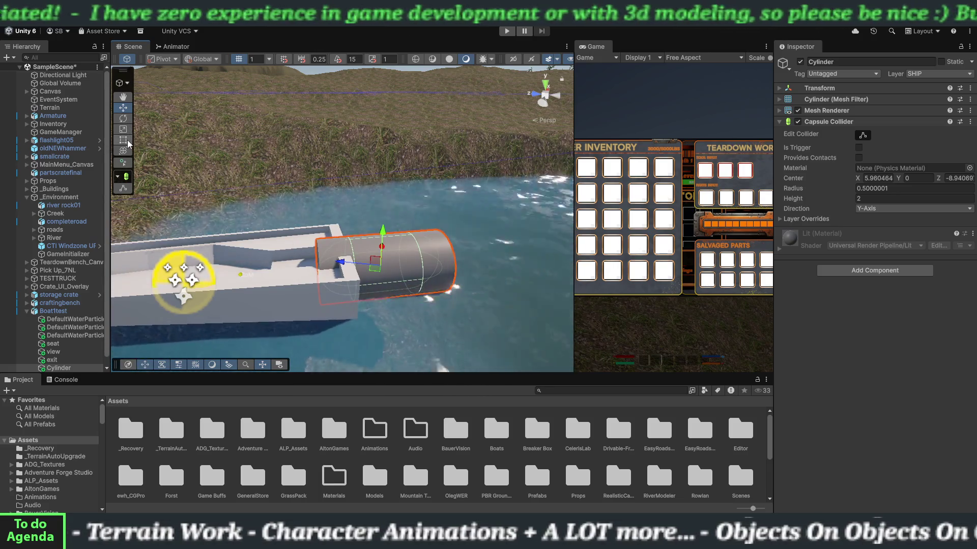
left_click_drag(454, 267, 360, 276)
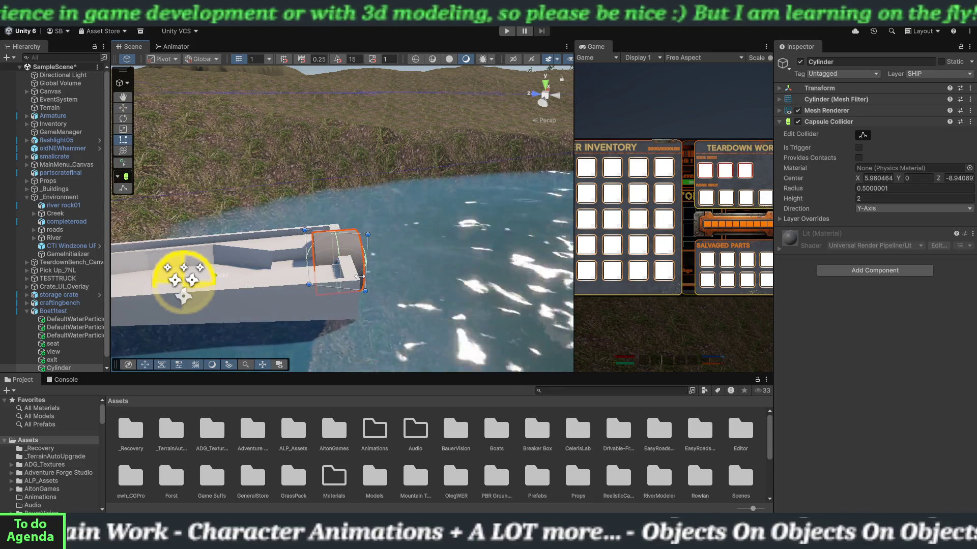
left_click_drag(340, 233, 341, 244)
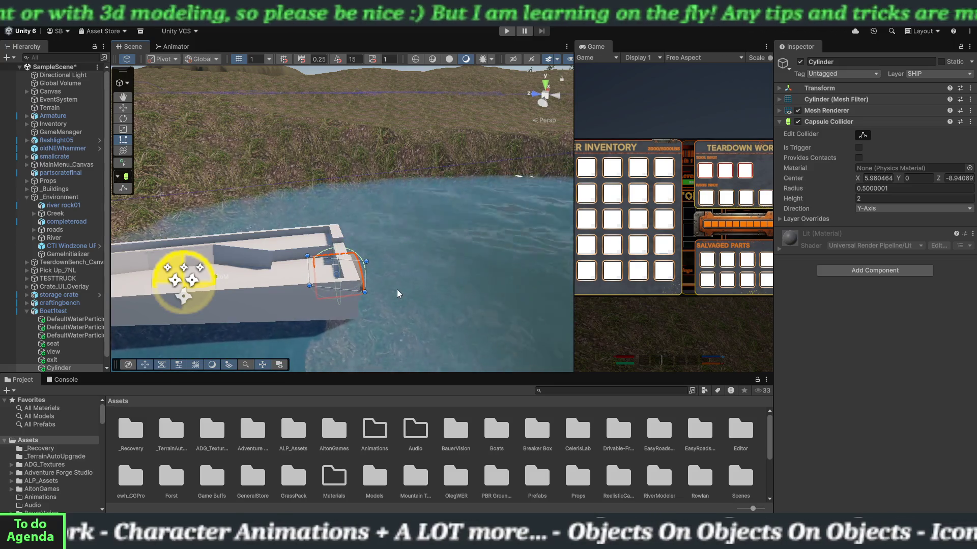
mouse_move(416, 294)
left_mouse_down()
mouse_move(367, 276)
mouse_move(428, 273)
mouse_move(326, 254)
left_mouse_up()
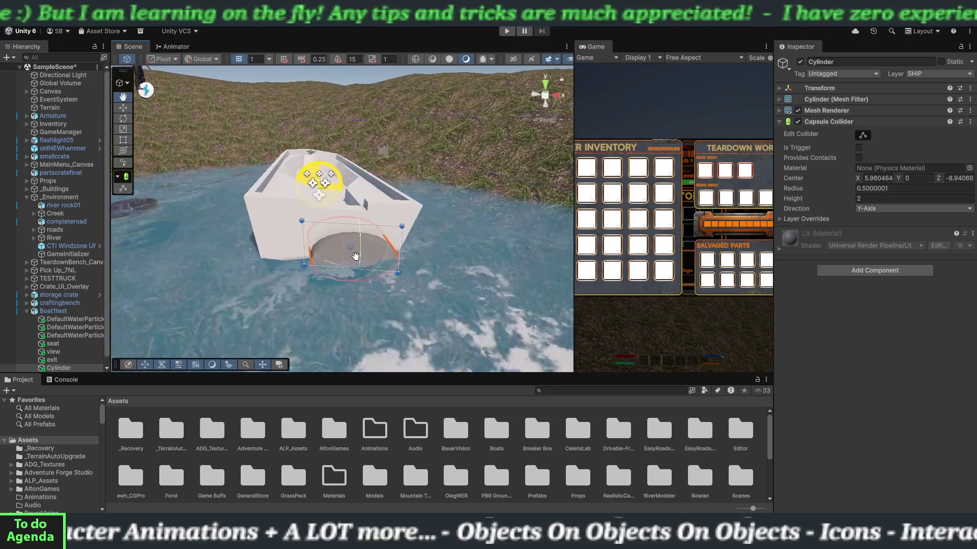
Shift the cylinder left, shrink it lower and narrower, and settle it at the stern.
left_click(124, 108)
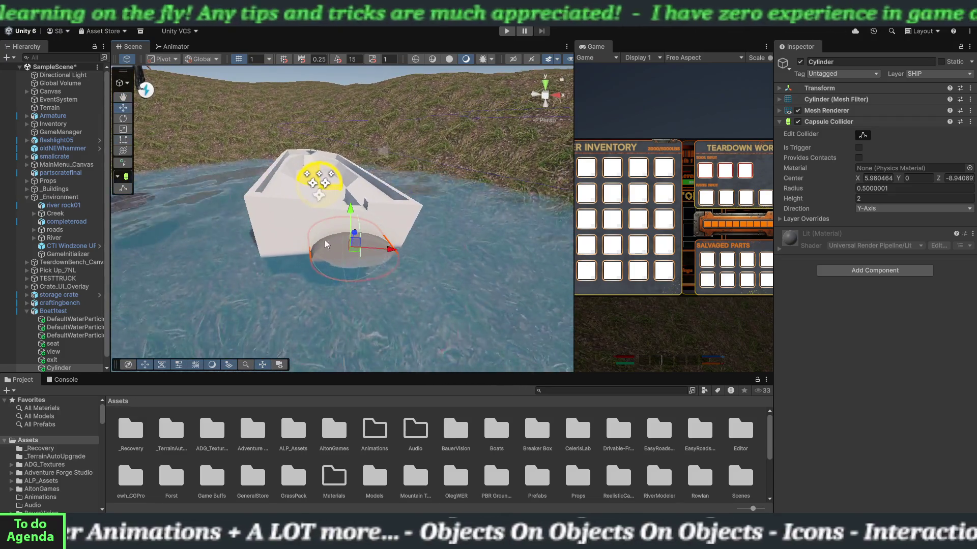
left_click_drag(354, 248, 336, 257)
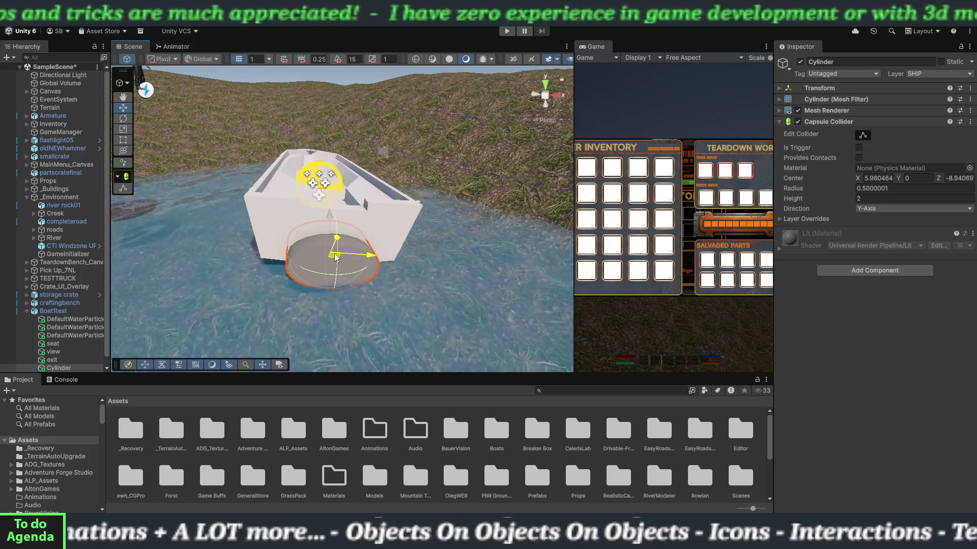
left_click(123, 140)
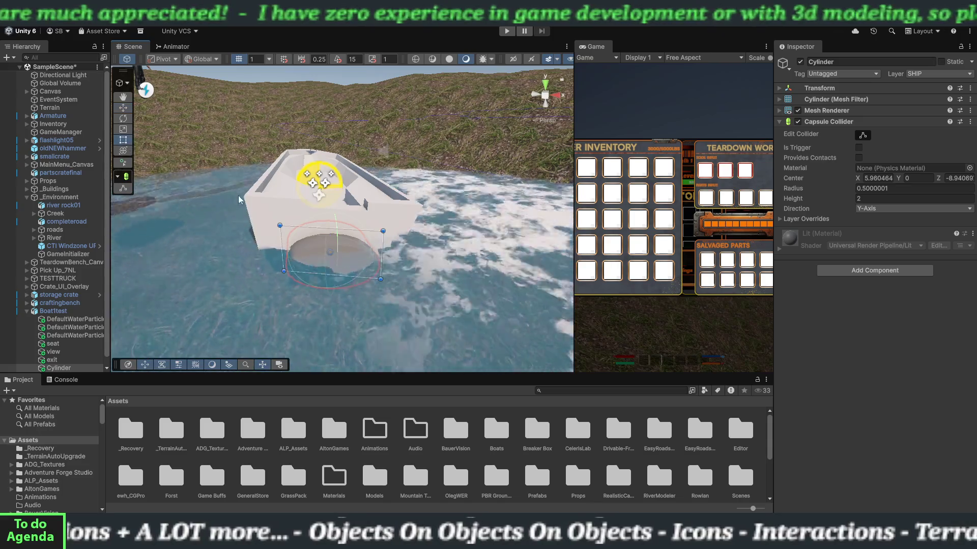
left_click_drag(332, 231, 330, 244)
left_click_drag(392, 271, 340, 267)
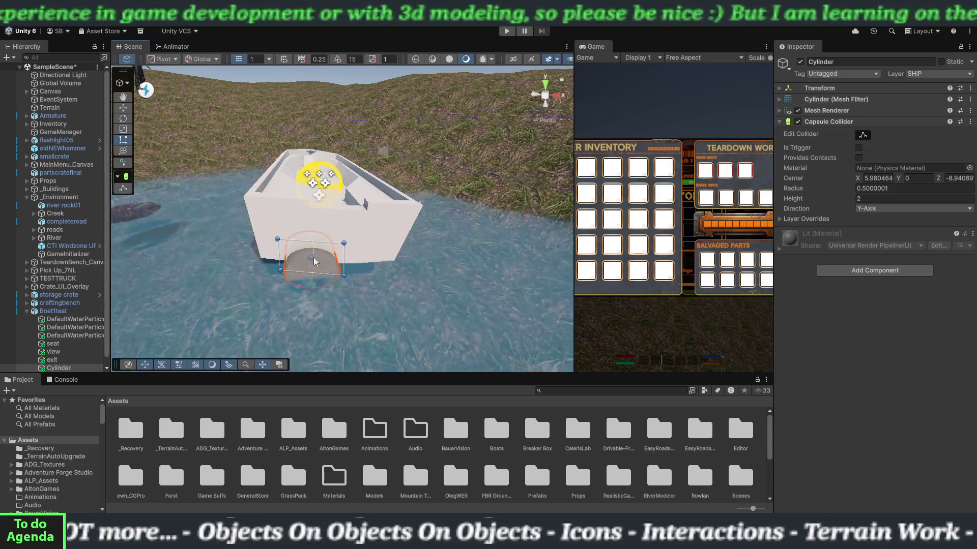
left_click(123, 107)
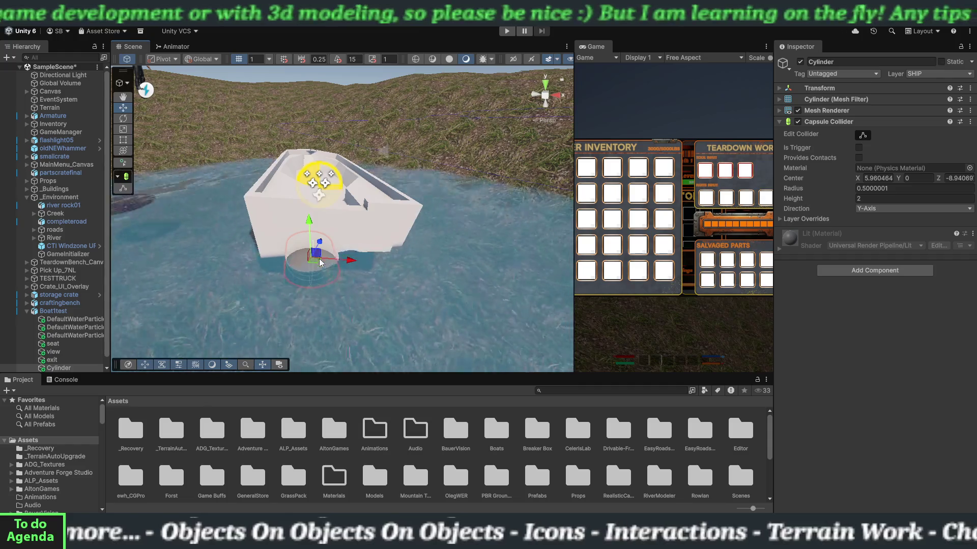
mouse_move(327, 258)
left_mouse_down()
mouse_move(324, 199)
mouse_move(324, 210)
left_mouse_up()
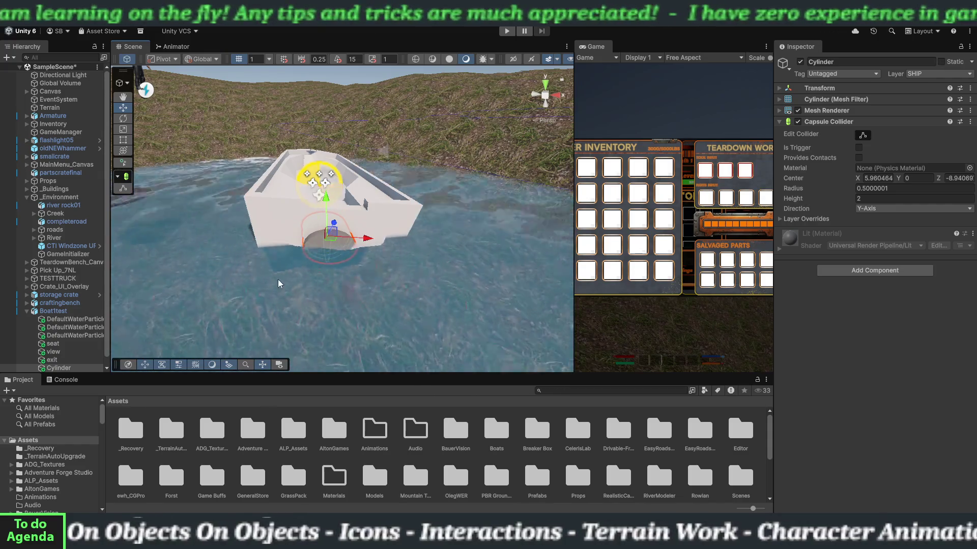
mouse_move(209, 229)
left_mouse_down()
mouse_move(377, 291)
mouse_move(328, 282)
mouse_move(363, 296)
mouse_move(315, 272)
mouse_move(356, 248)
mouse_move(275, 208)
left_mouse_up()
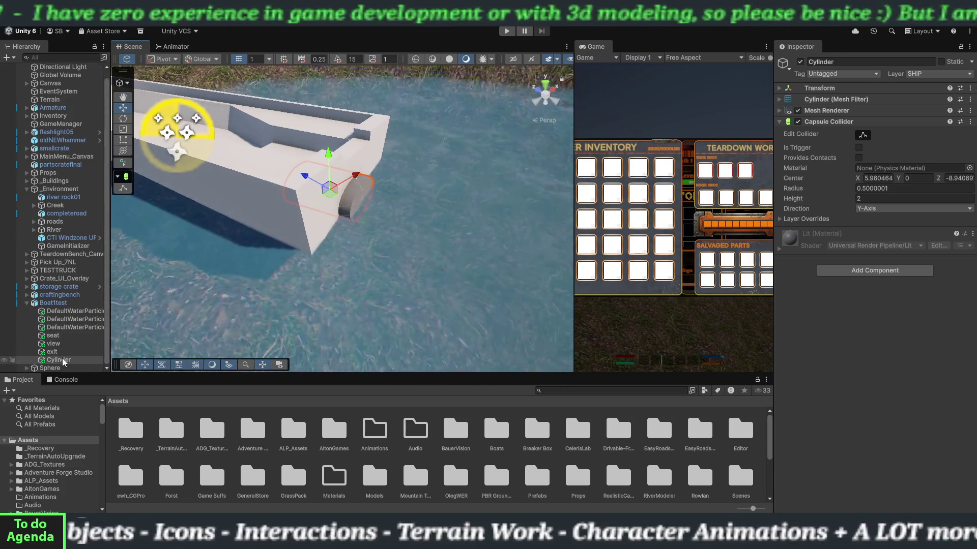
double_click(63, 363)
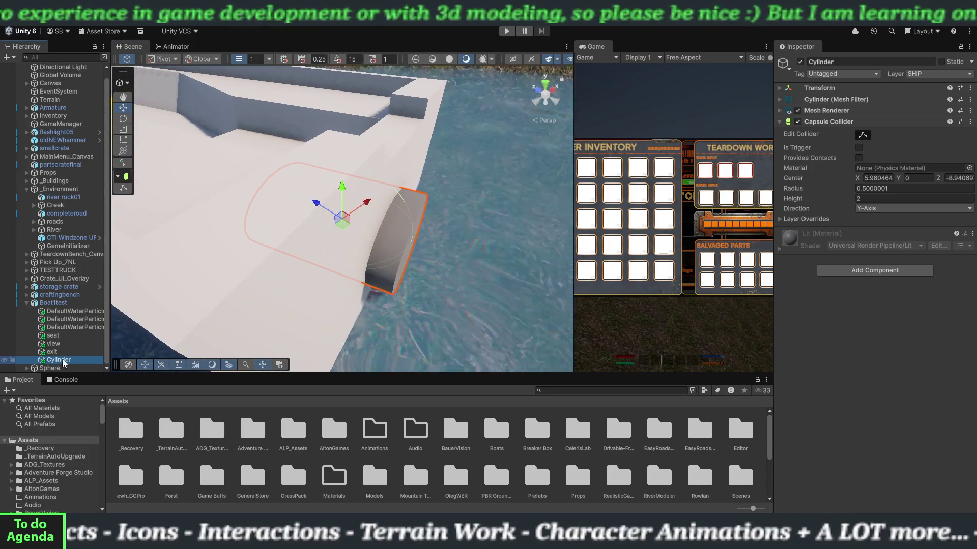
Rename the Cylinder to engine.
left_click(64, 363)
type("ngine")
key("Return")
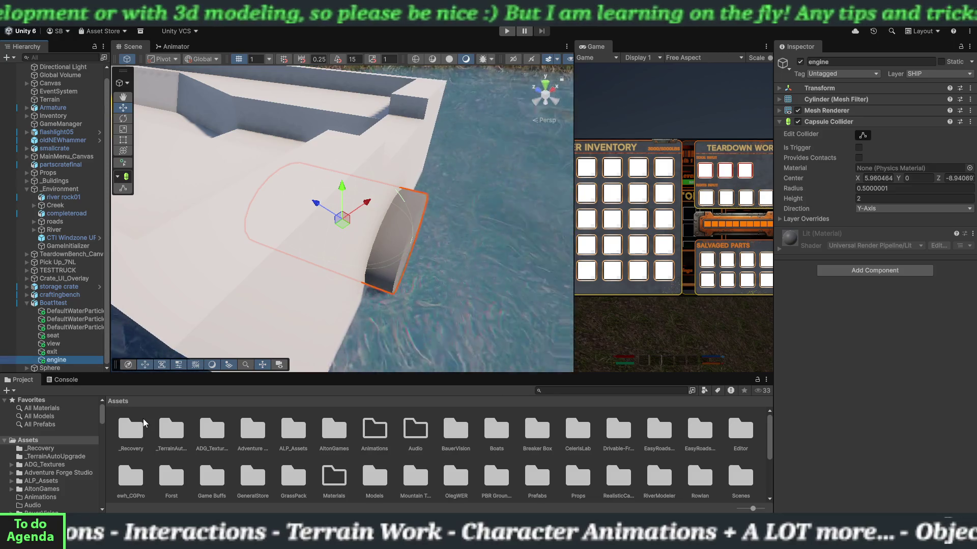
Assign engine as the Propeller Transform in Boat1test's ship controller engine.
left_click(66, 305)
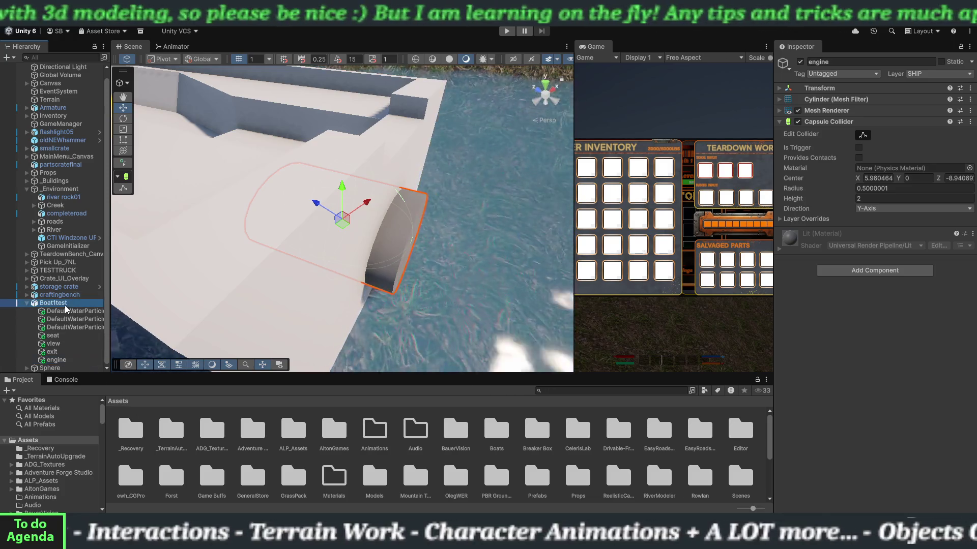
scroll(837, 435, "down", 3)
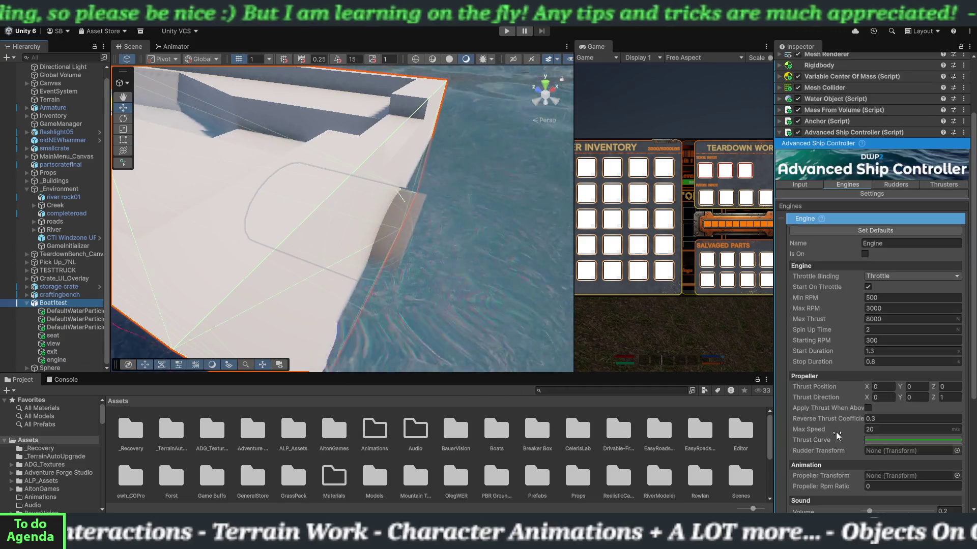
scroll(836, 436, "down", 3)
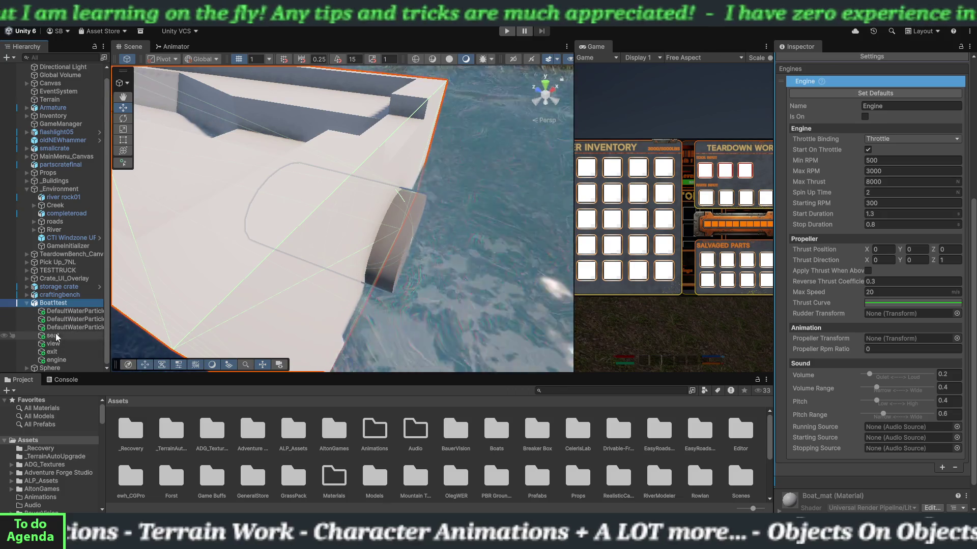
left_click_drag(57, 361, 429, 360)
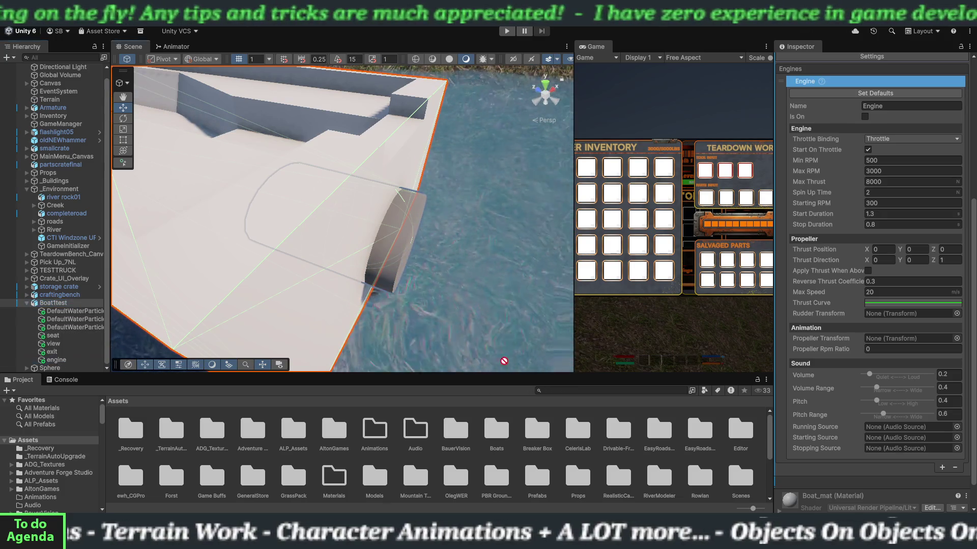
left_click_drag(854, 337, 888, 341)
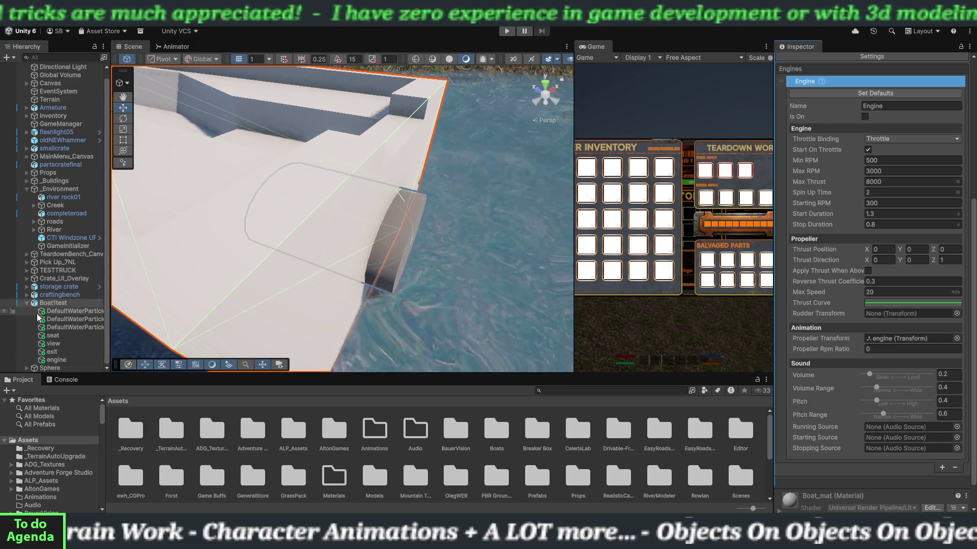
right_click(63, 302)
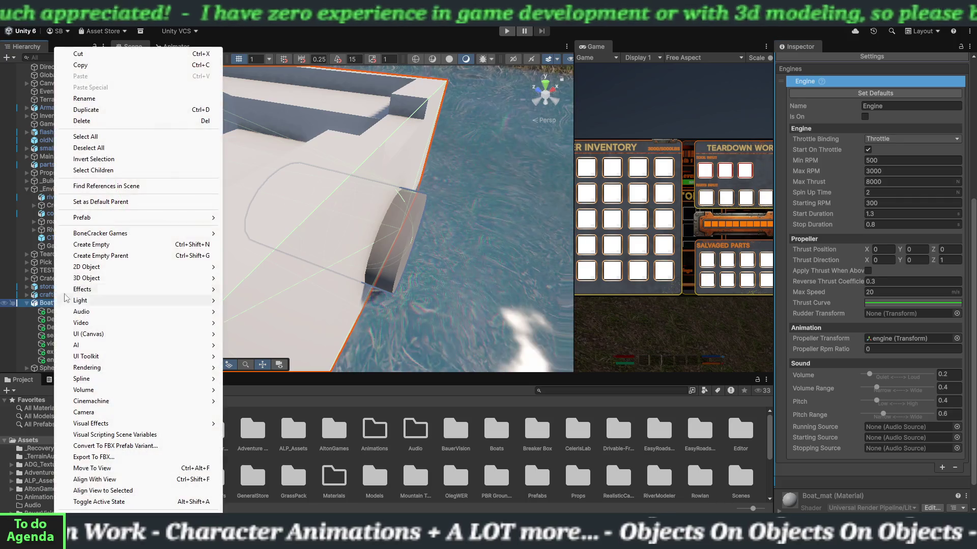
Add a Cube under Boat1test, flatten it into a thin slab, and move it to the stern.
mouse_move(109, 282)
left_click(239, 289)
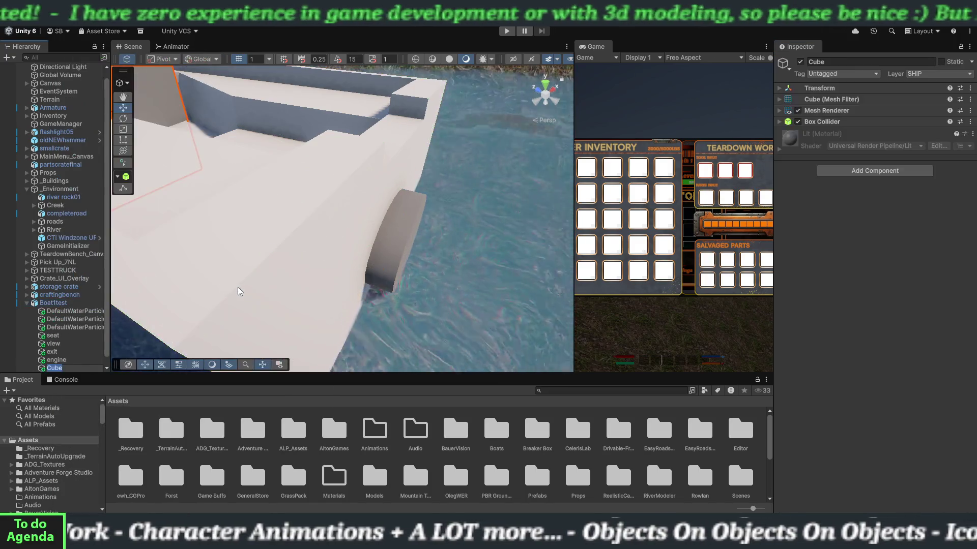
mouse_move(328, 255)
left_mouse_down()
mouse_move(423, 266)
mouse_move(346, 263)
mouse_move(226, 209)
left_mouse_up()
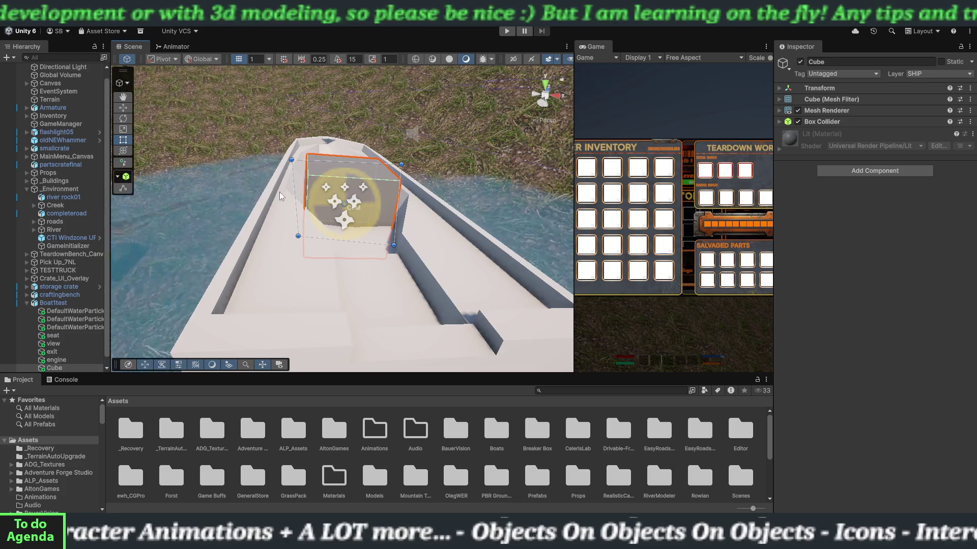
left_click_drag(293, 199, 388, 211)
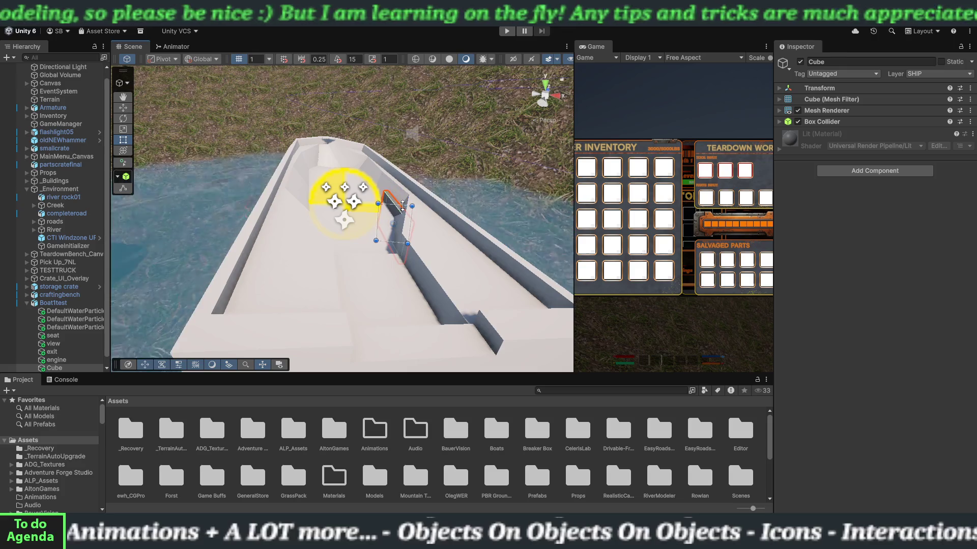
left_click(123, 107)
scroll(388, 278, "down", 6)
mouse_move(384, 238)
left_mouse_down()
mouse_move(384, 368)
mouse_move(356, 305)
mouse_move(384, 326)
mouse_move(337, 334)
mouse_move(366, 284)
mouse_move(433, 229)
left_mouse_up()
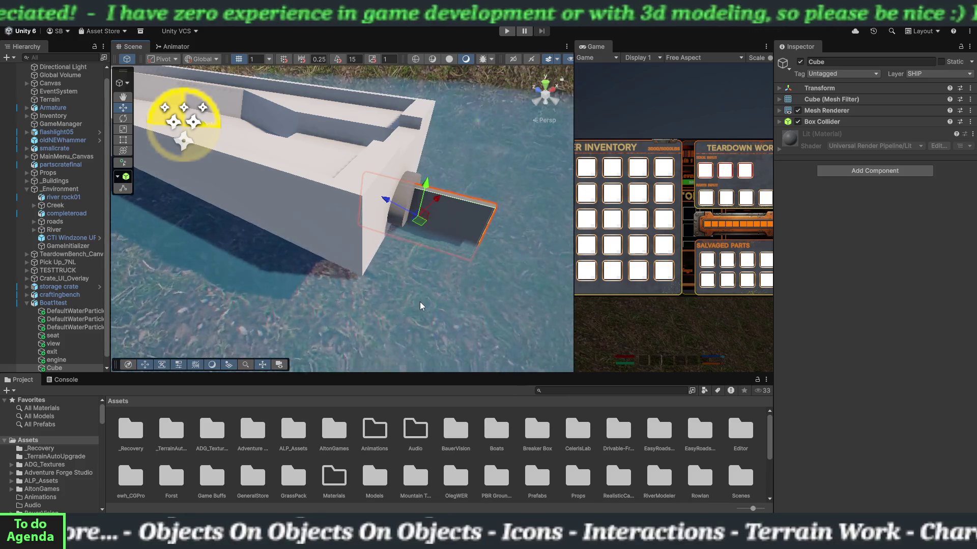
Rename the cube to rutter.
double_click(54, 368)
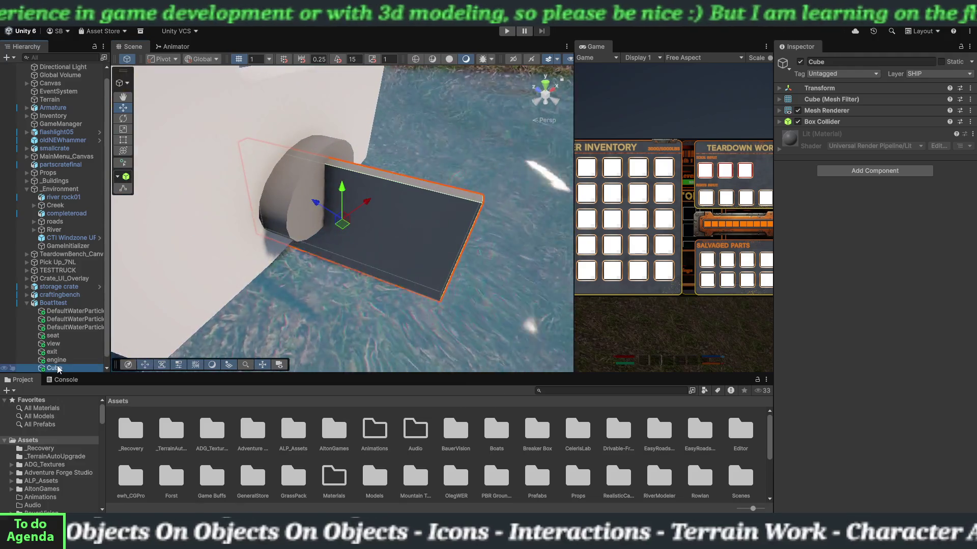
left_click(57, 368)
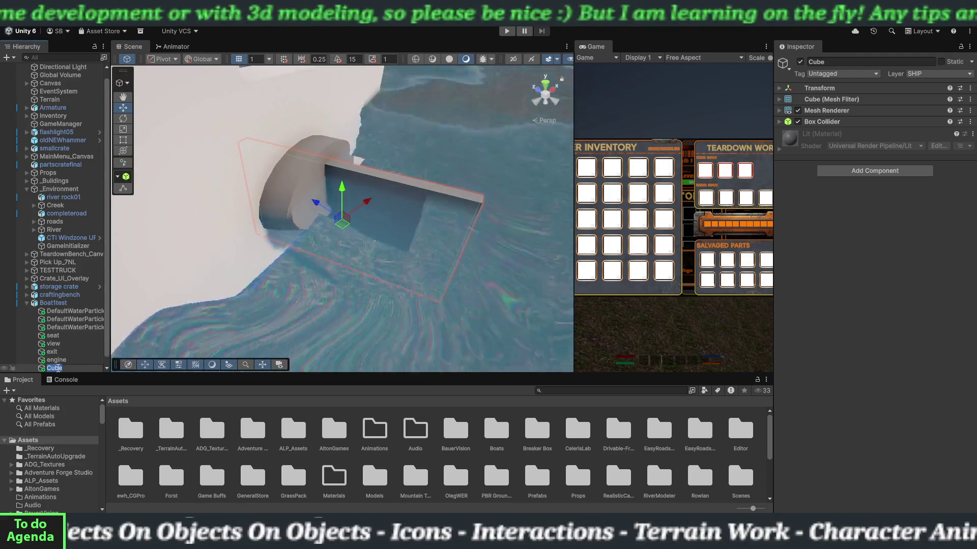
type("rutter")
key("Return")
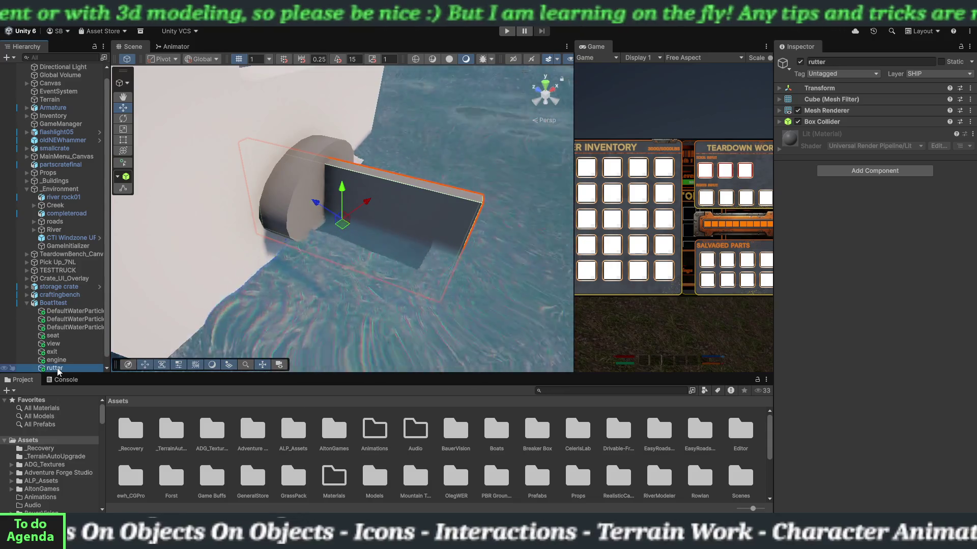
Set rutter as the engine's Rudder Transform and enable Apply Thrust When Above Water.
left_click(61, 304)
scroll(823, 418, "down", 3)
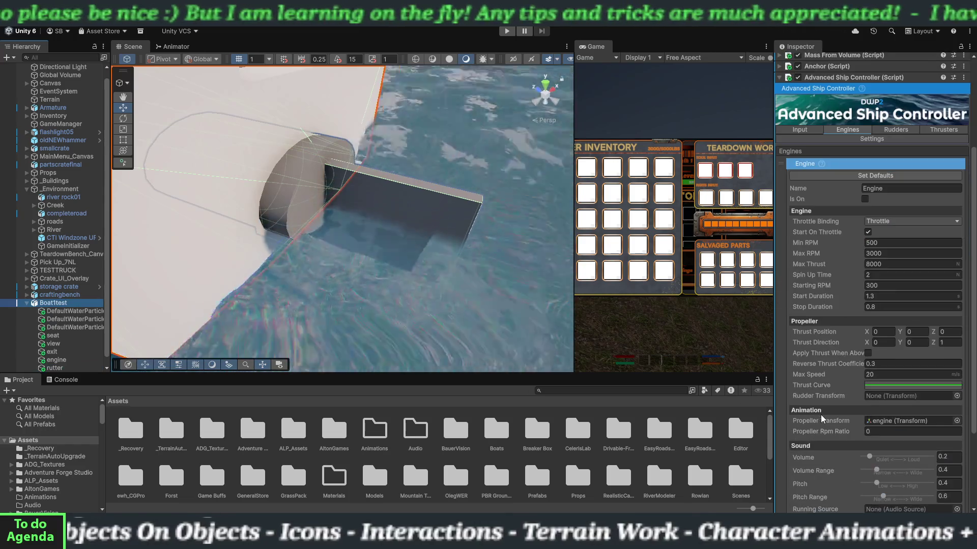
scroll(822, 418, "down", 2)
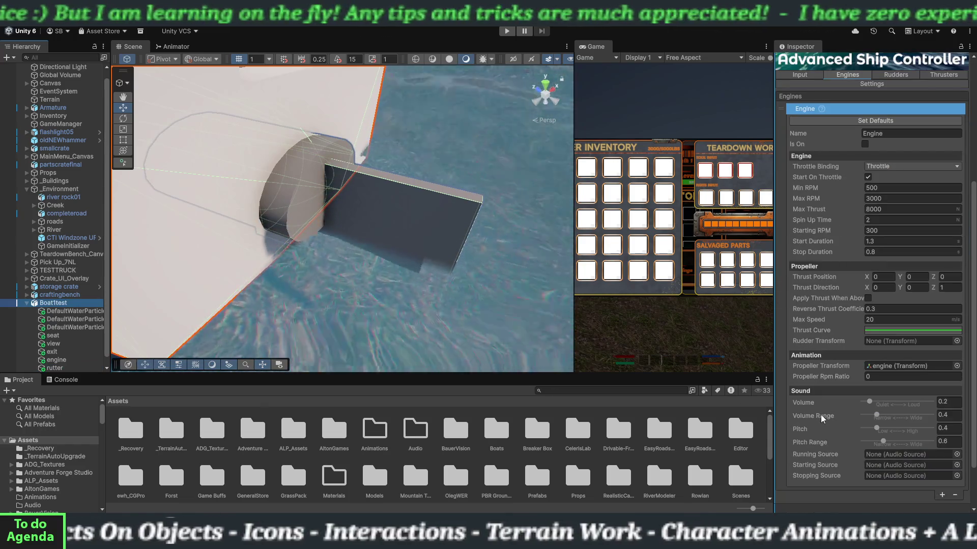
left_click_drag(61, 370, 886, 342)
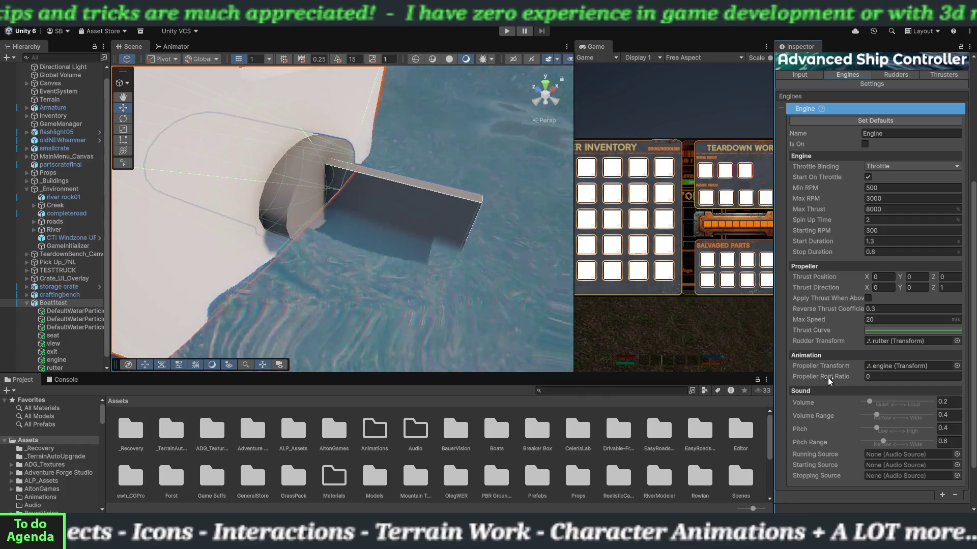
mouse_move(837, 381)
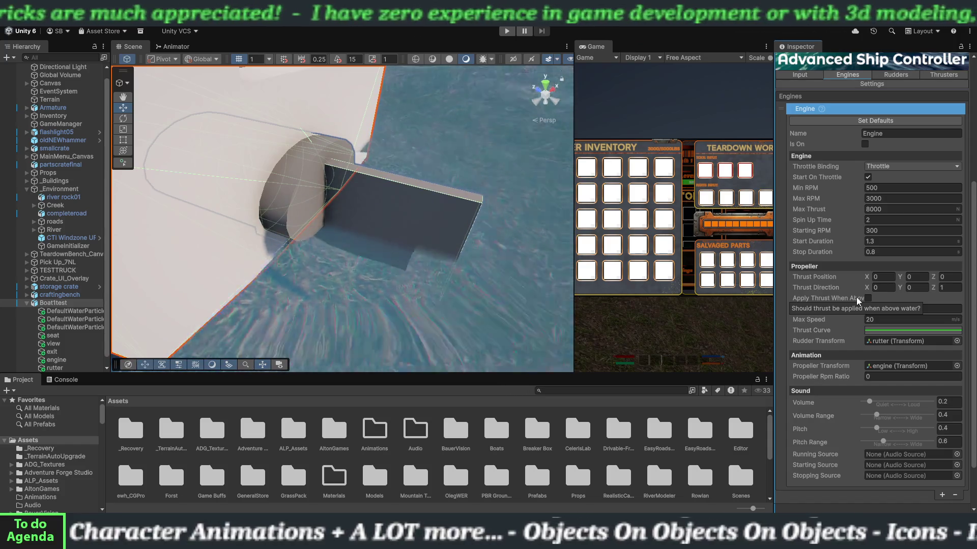
left_click(858, 301)
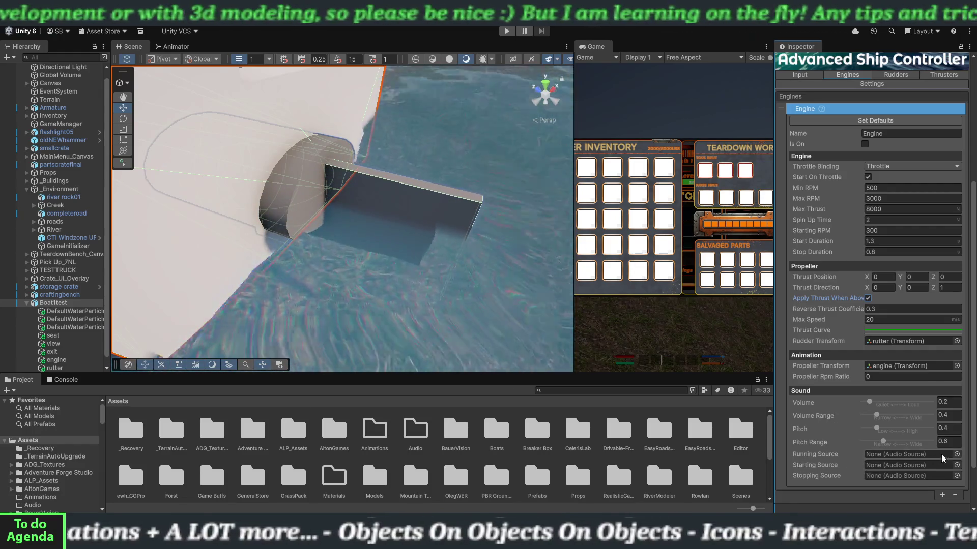
left_click(956, 455)
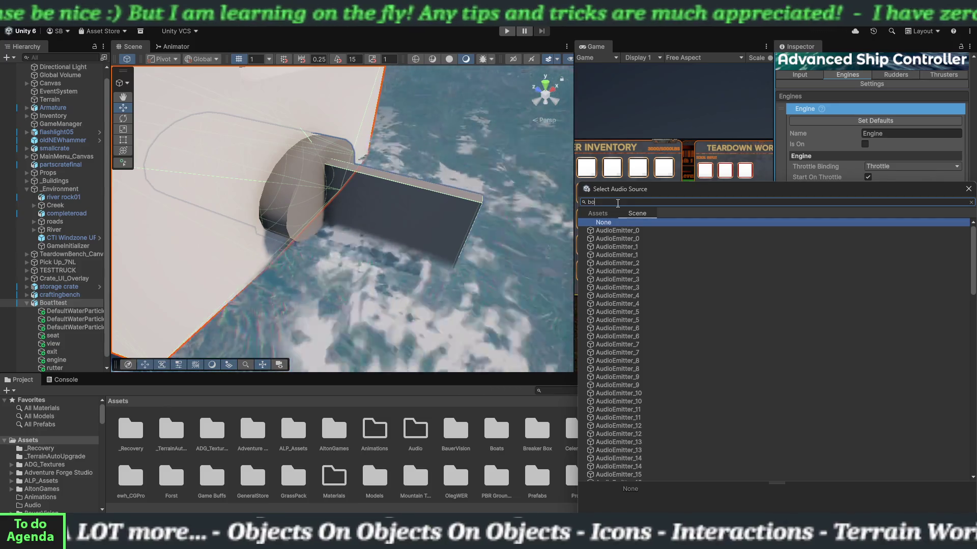
Search the audio source picker for 'boat' and then 'engine'.
type("boat")
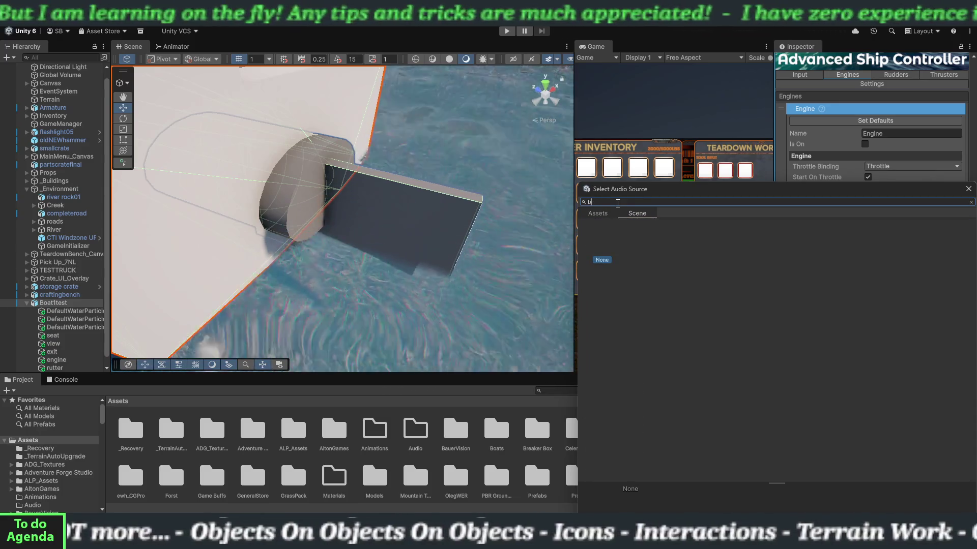
key("BackSpace")
key("BackSpace")
key("BackSpace")
type("eni")
key("BackSpace")
type("g")
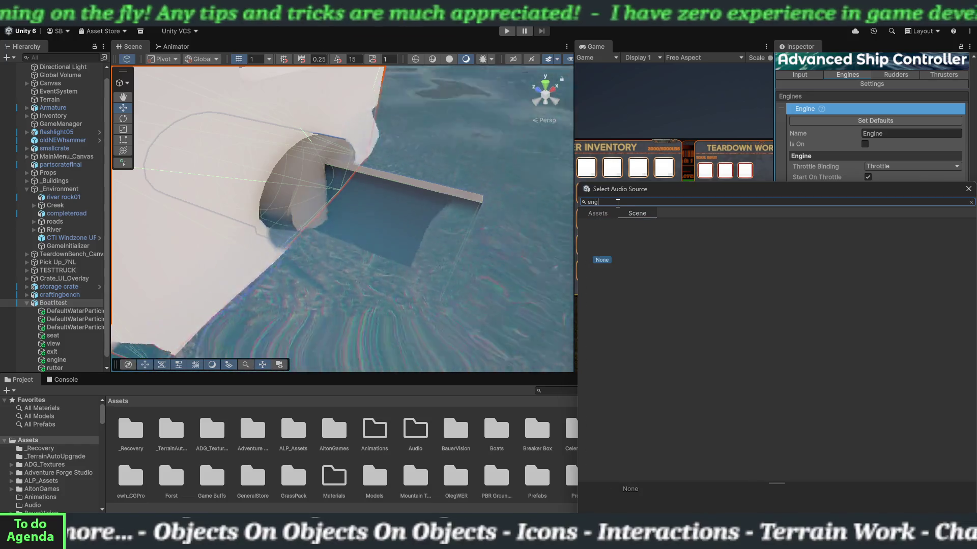
type("ine")
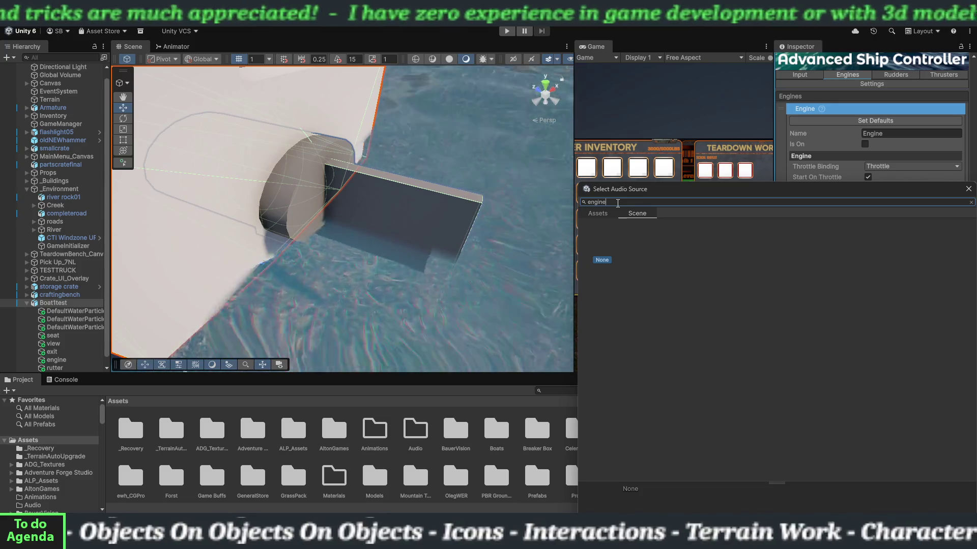
Search the picker's Assets for 'boat' and 'engin', including hidden items, then dismiss it.
left_click(613, 209)
left_click(614, 202)
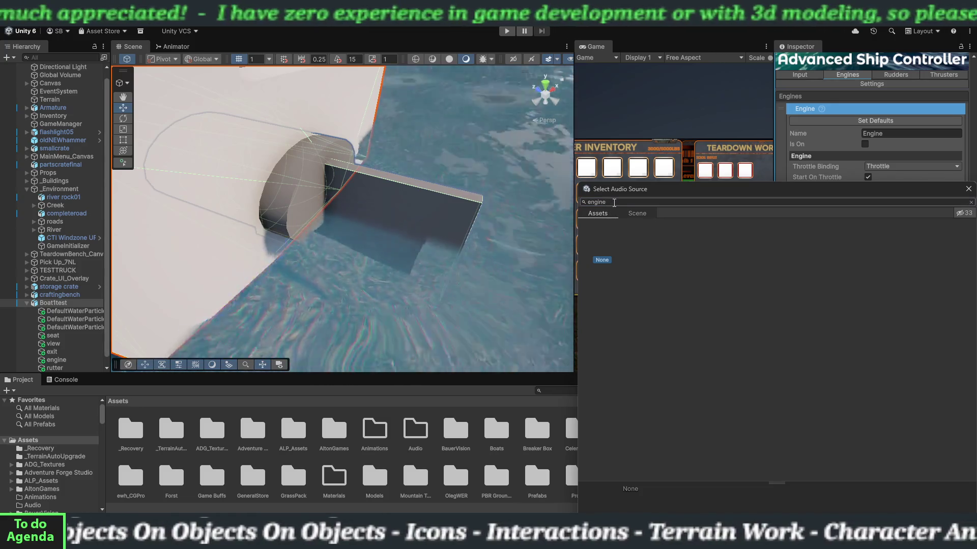
type("boat")
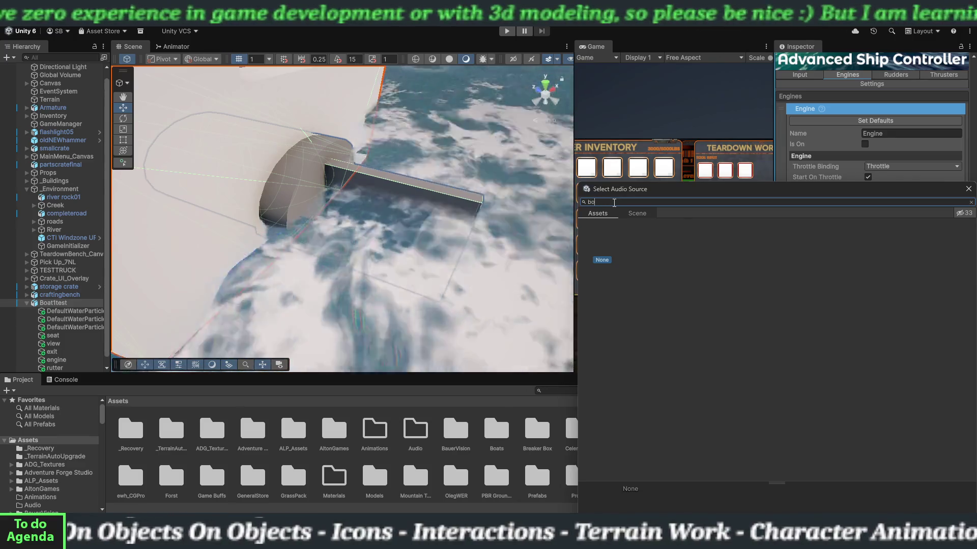
key("BackSpace")
key("BackSpace")
key("BackSpace")
type("engin")
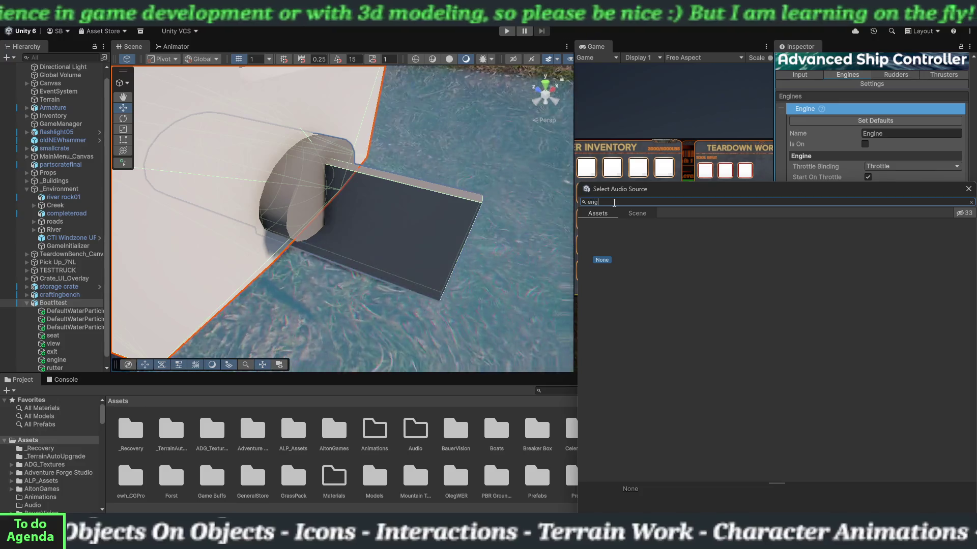
key("BackSpace")
key("BackSpace")
key("BackSpace")
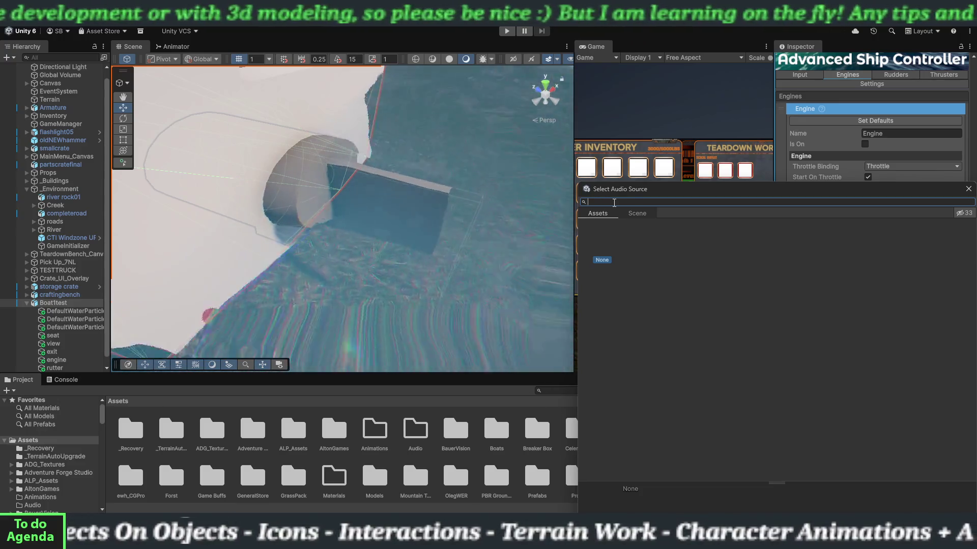
left_click(960, 213)
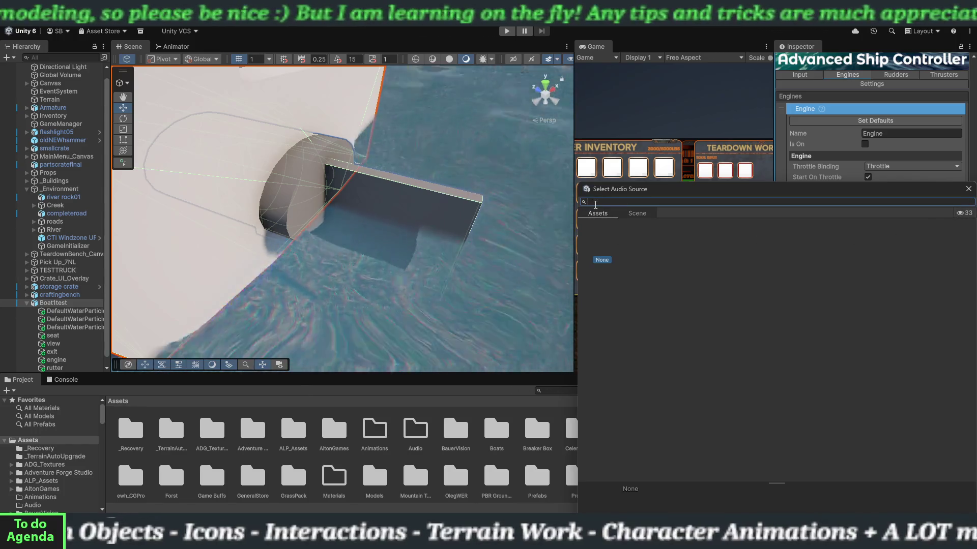
type("boat")
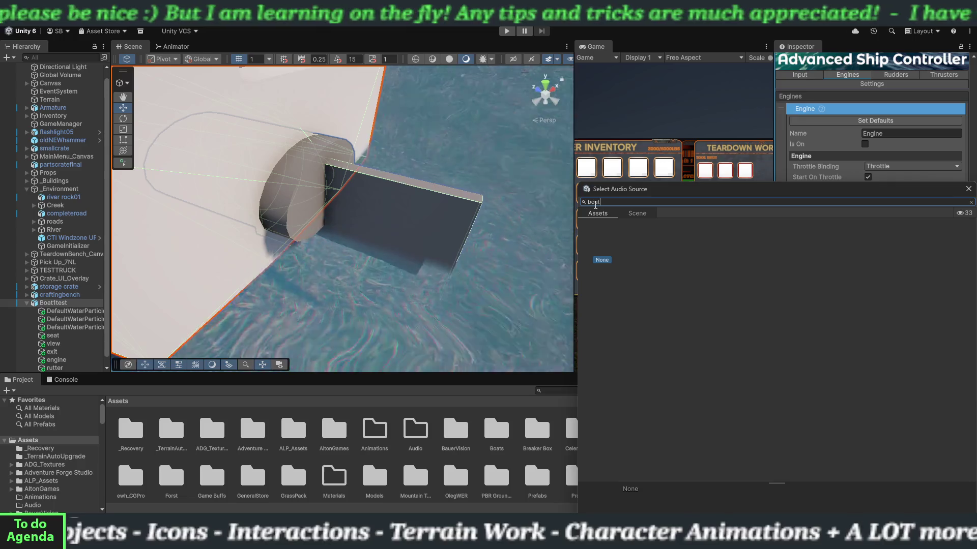
key("Escape")
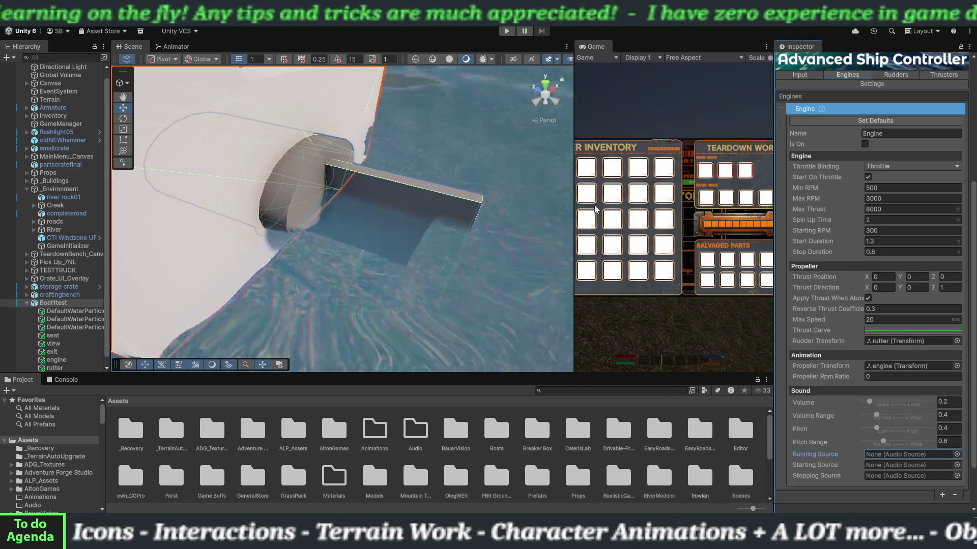
Reopen the Running Source picker, check its Assets tab, and close it without choosing.
left_click(956, 456)
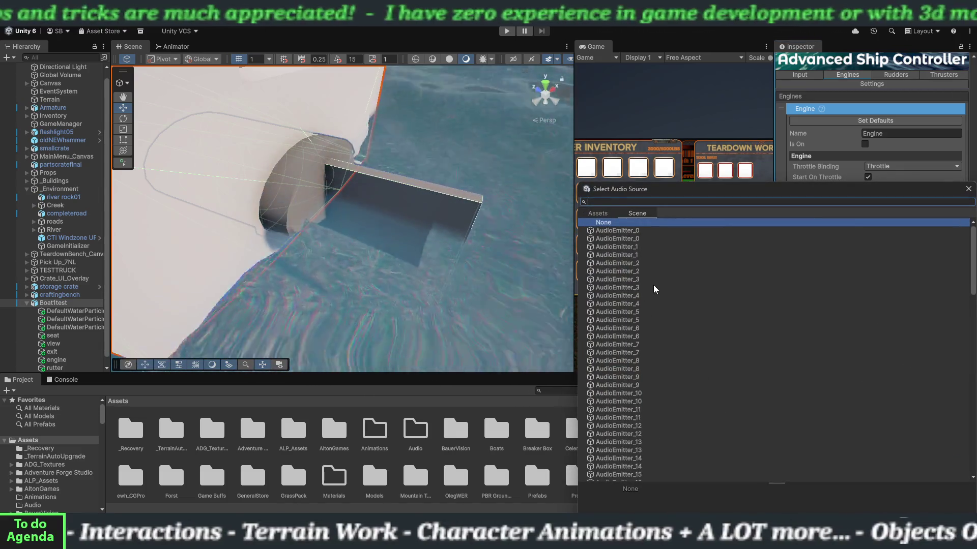
scroll(653, 290, "down", 10)
scroll(651, 292, "up", 10)
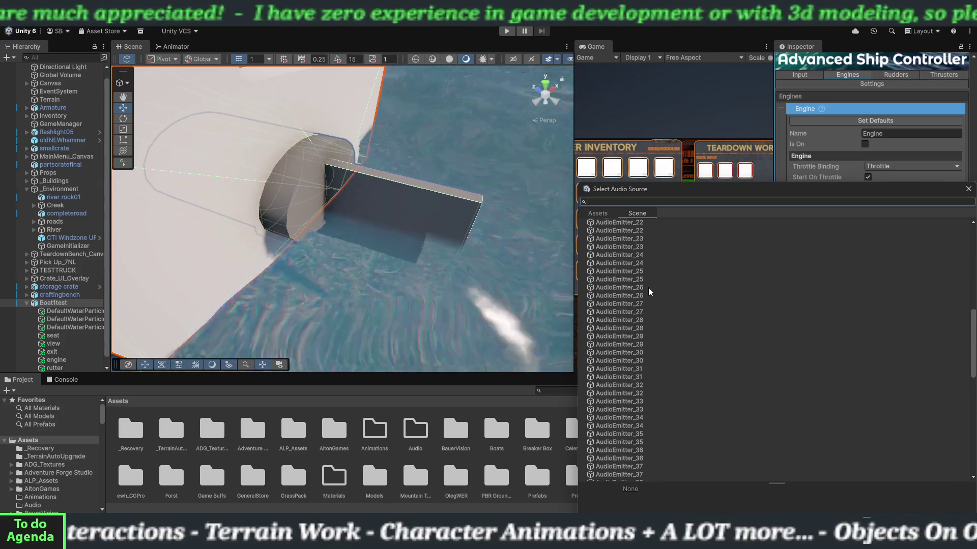
left_click(596, 214)
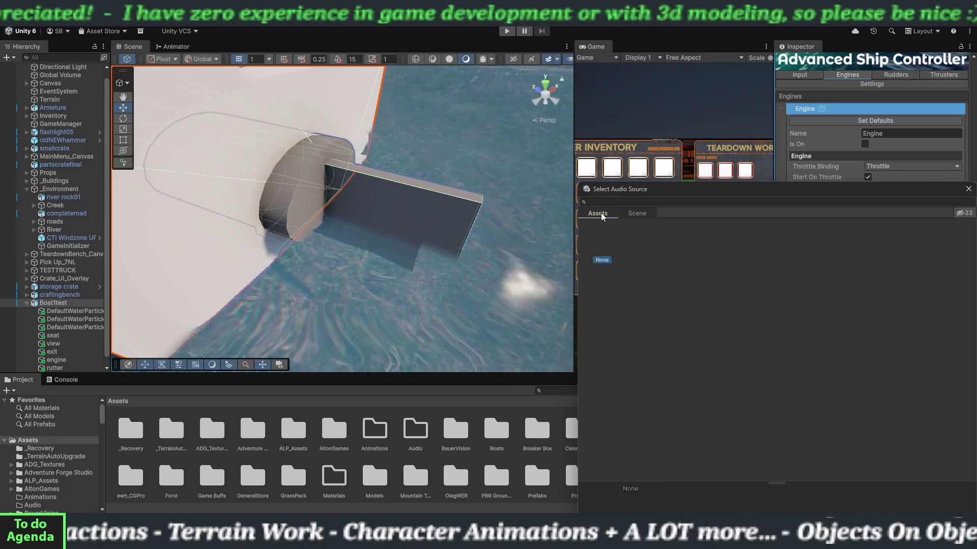
left_click(969, 193)
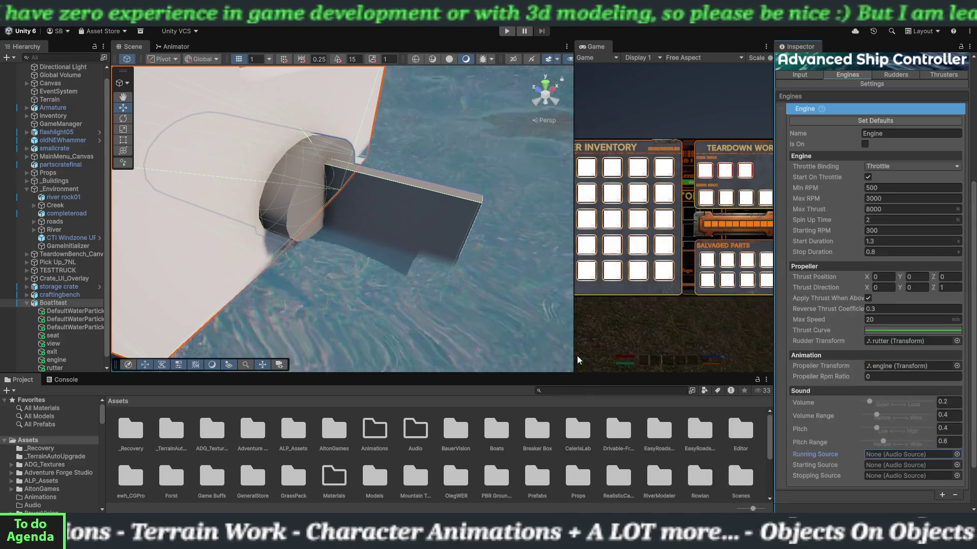
Scroll the Project folder tree and collapse the Props and RealisticCarControllerV4 folders.
scroll(77, 469, "down", 3)
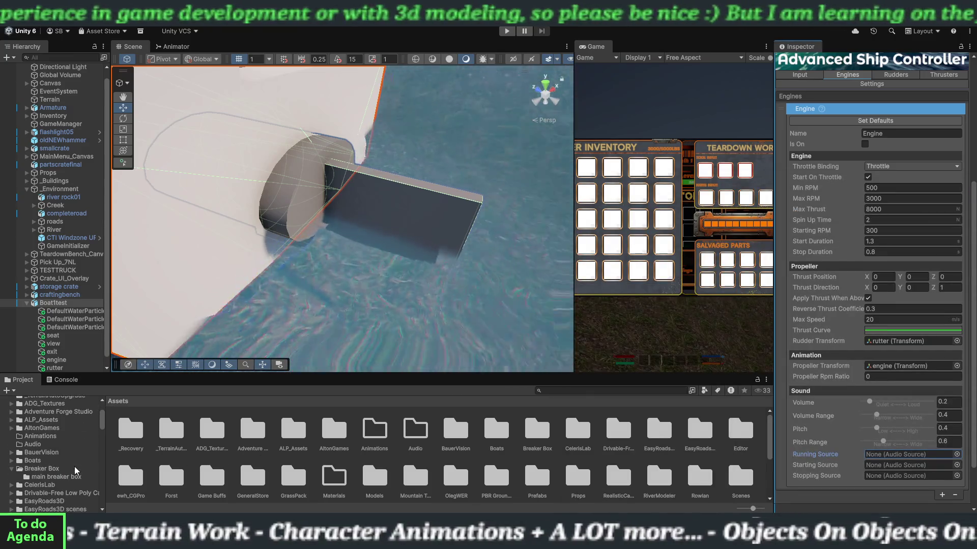
scroll(77, 470, "down", 3)
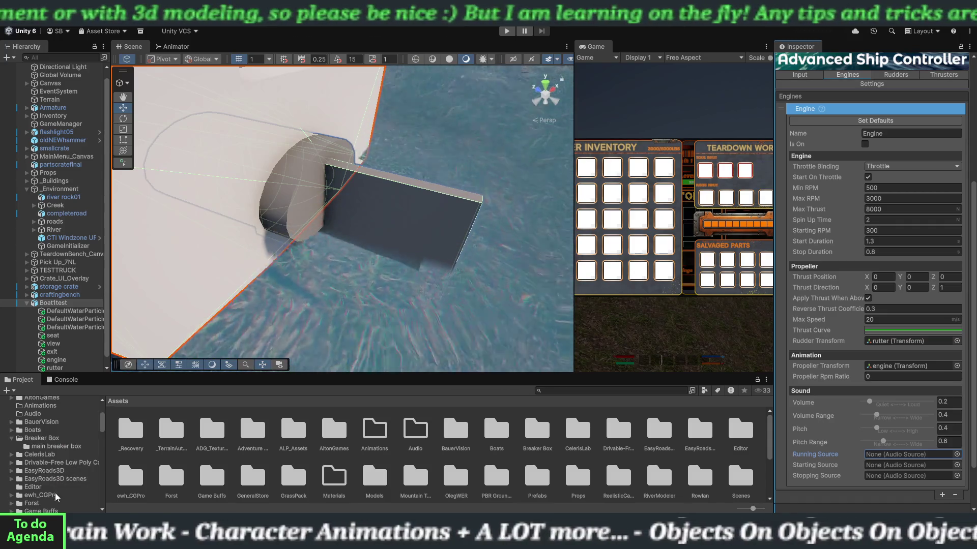
scroll(54, 489, "down", 3)
scroll(55, 490, "down", 3)
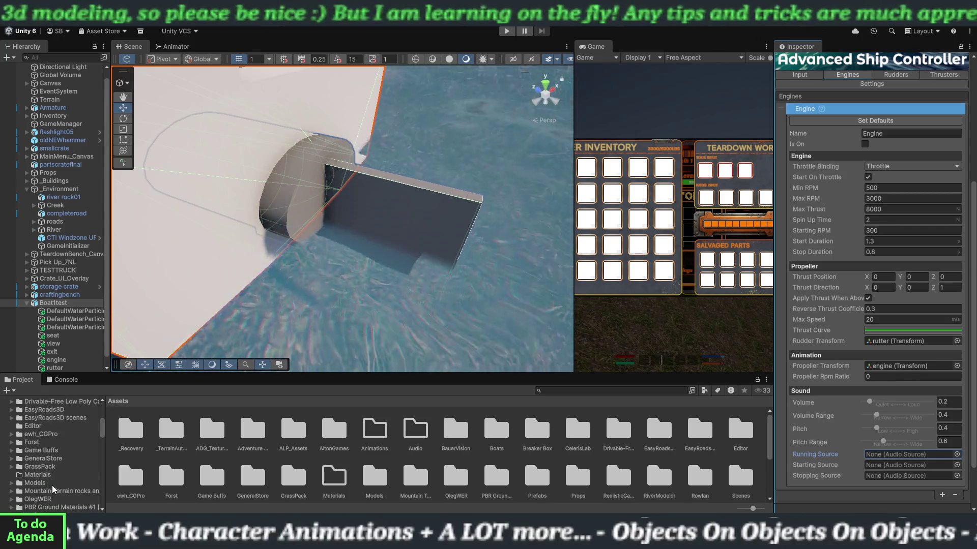
scroll(54, 490, "down", 3)
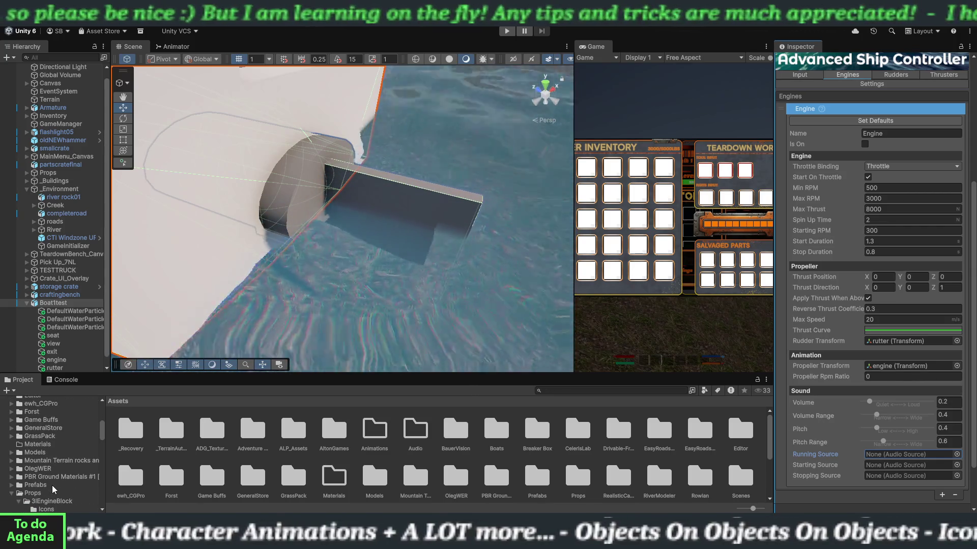
scroll(54, 490, "down", 5)
scroll(55, 490, "up", 3)
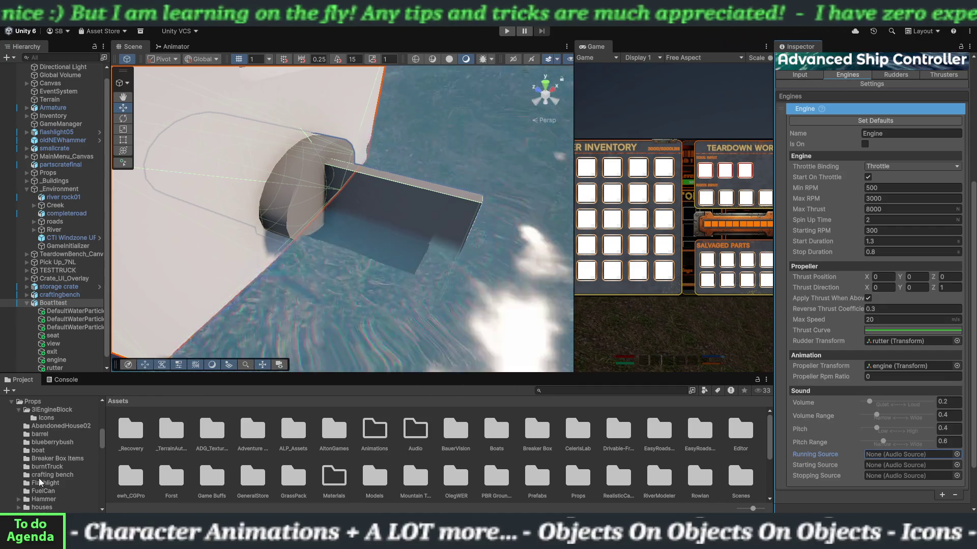
left_click(11, 402)
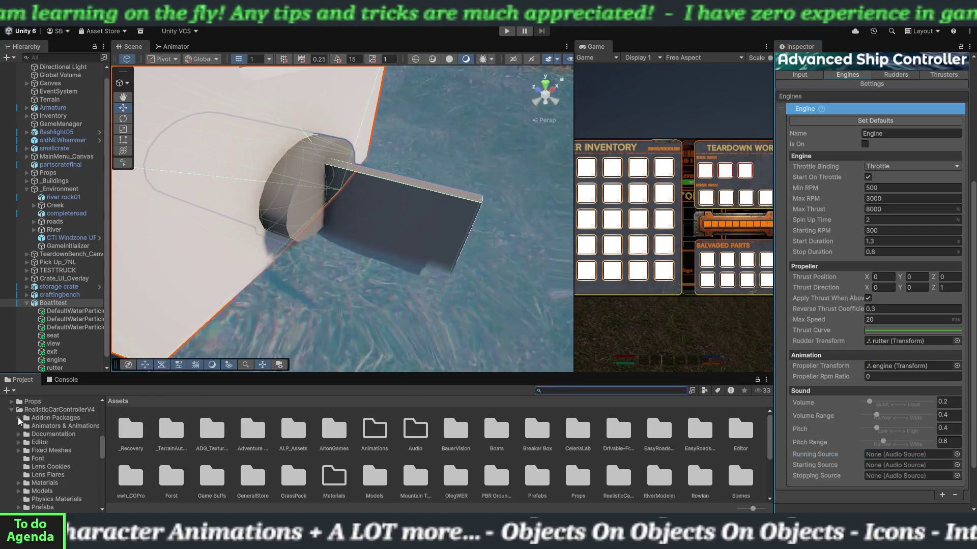
left_click(12, 410)
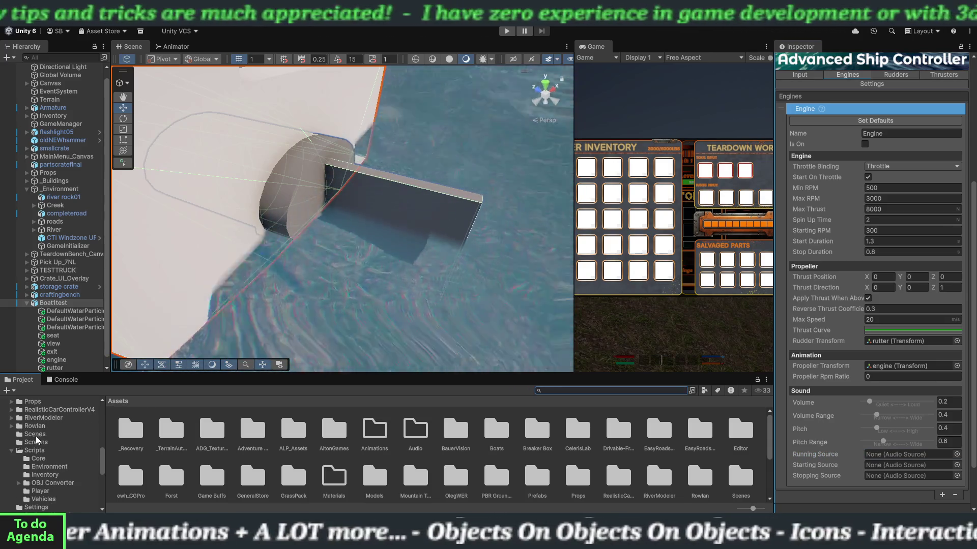
Scroll the Project folder tree down and back up looking for engine sounds.
scroll(45, 465, "down", 3)
scroll(45, 464, "down", 2)
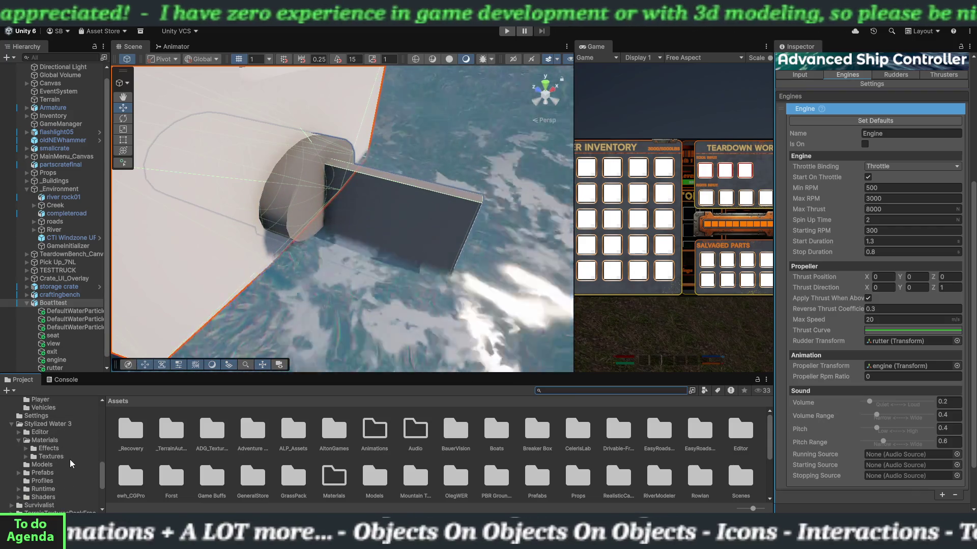
scroll(56, 463, "down", 4)
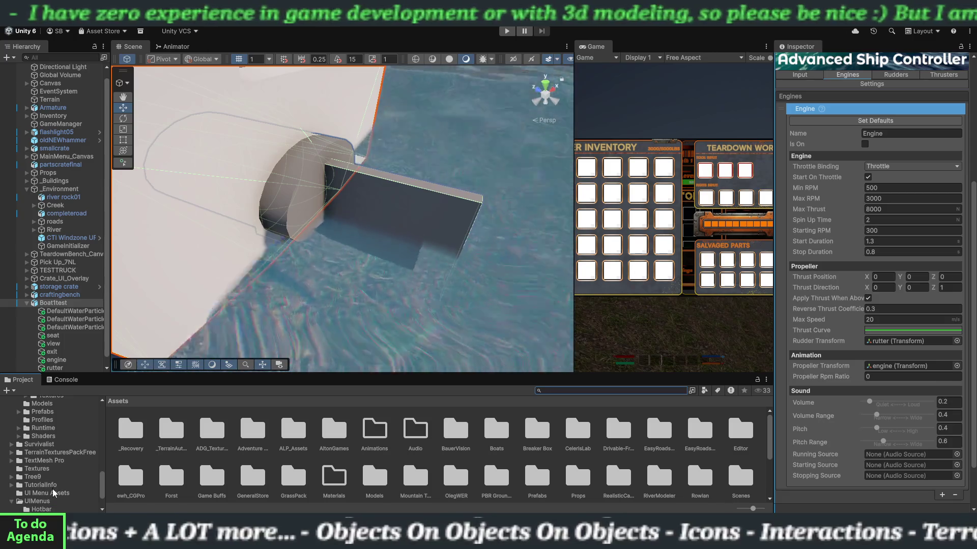
scroll(55, 491, "down", 3)
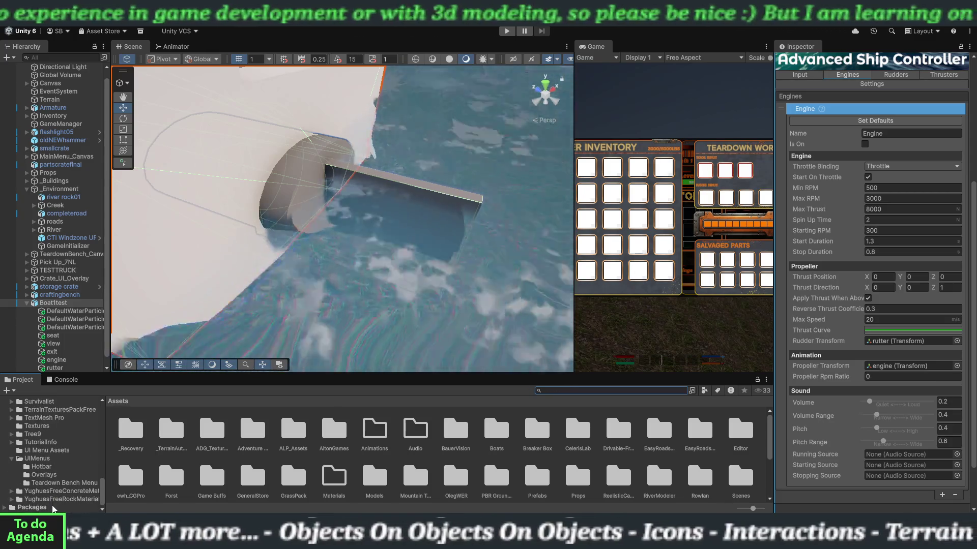
scroll(51, 488, "up", 6)
scroll(48, 475, "up", 4)
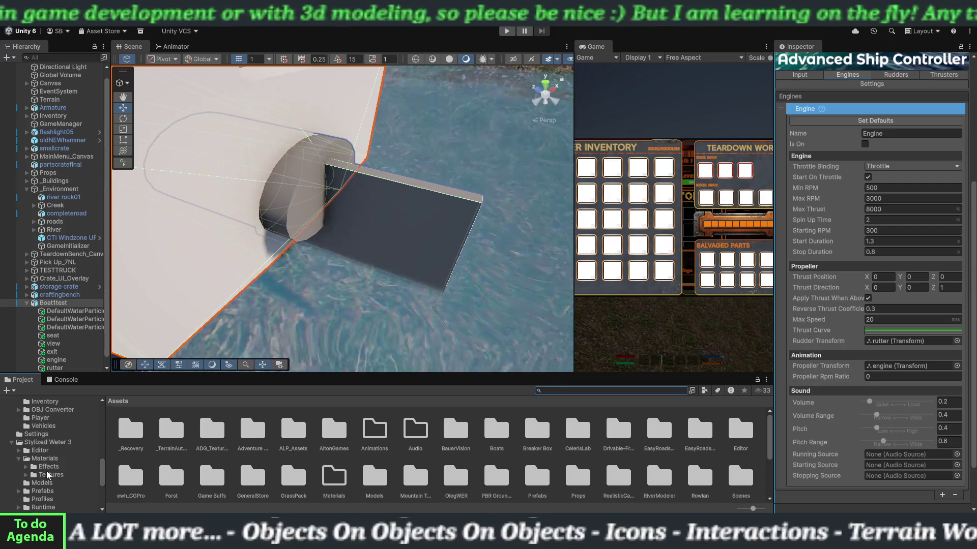
scroll(50, 470, "up", 2)
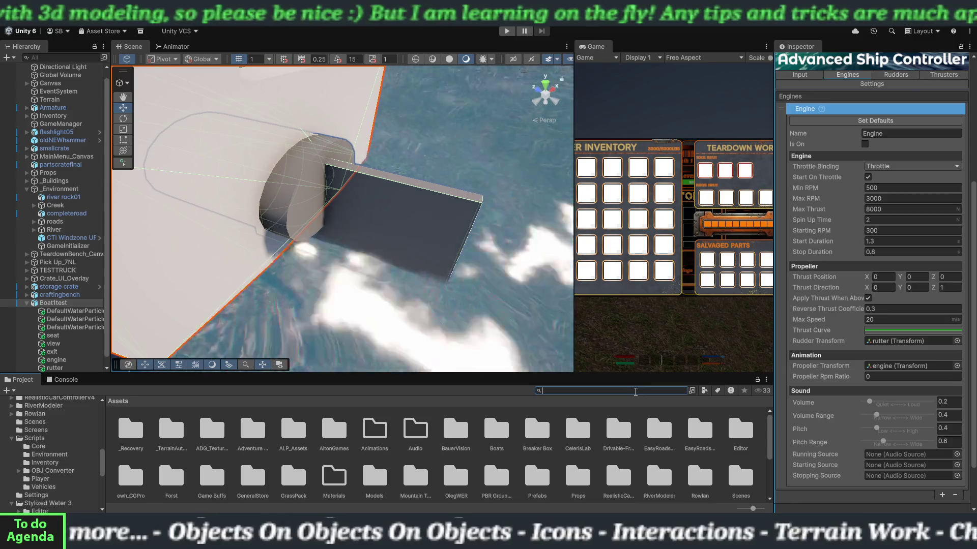
Search the Project assets for '.wav', then 'wav', then 'boat'.
type(".wav")
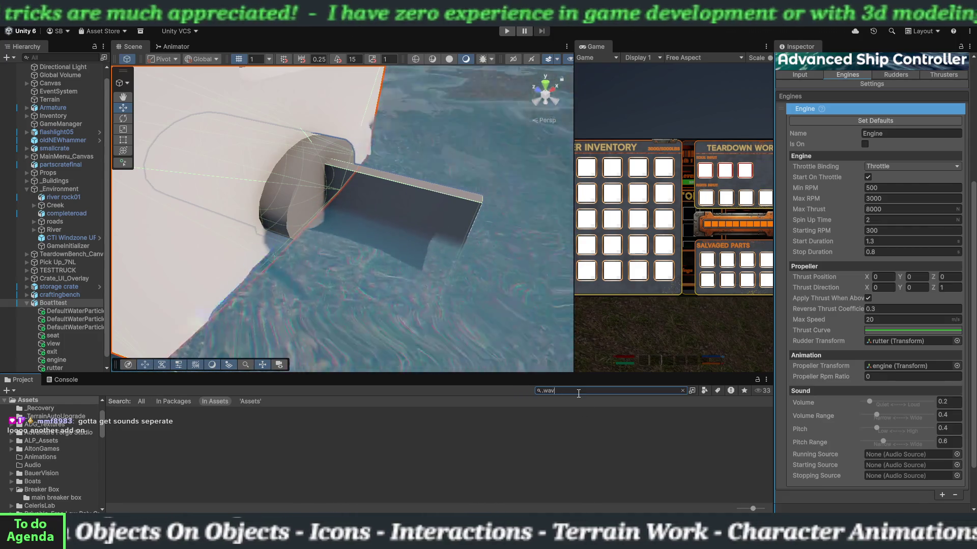
key("BackSpace")
key("BackSpace")
key("BackSpace")
type("w")
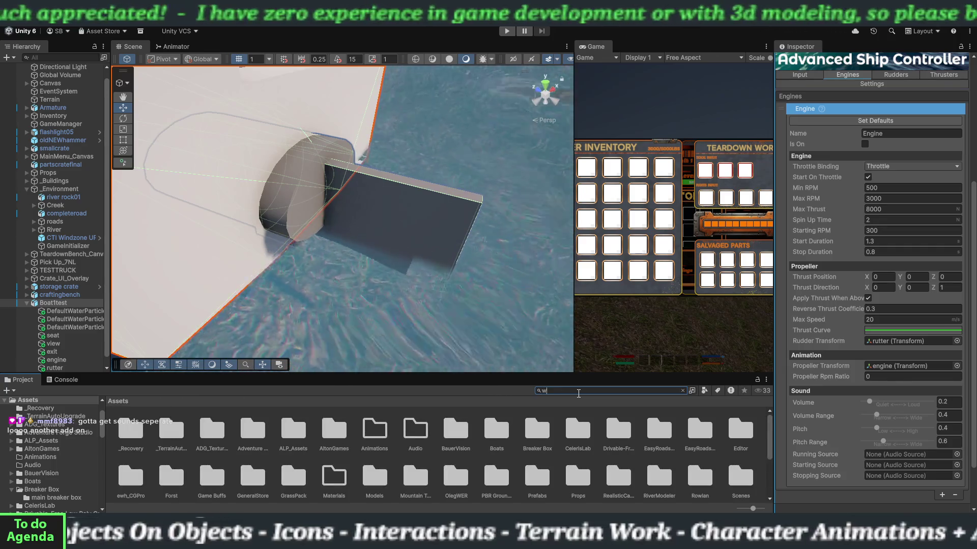
type("av")
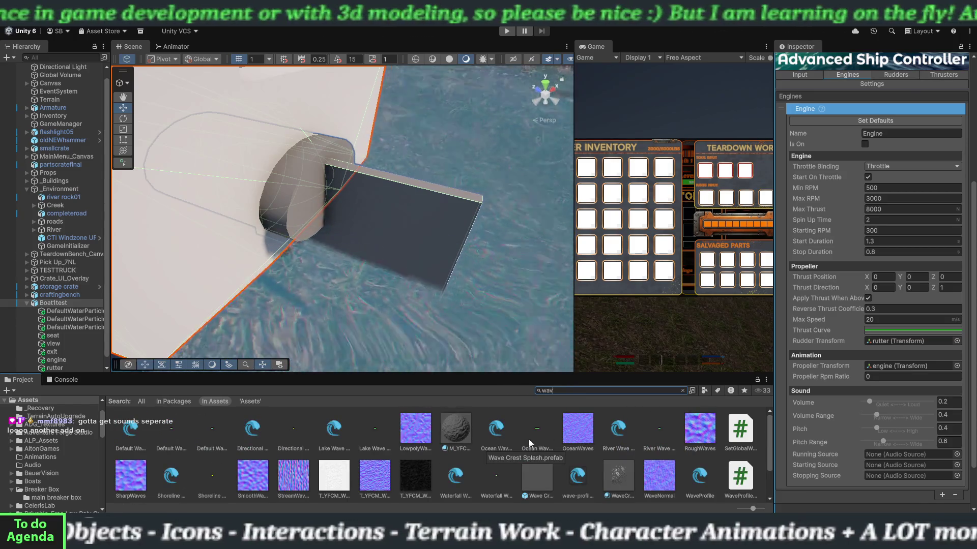
key("BackSpace")
key("BackSpace")
key("BackSpace")
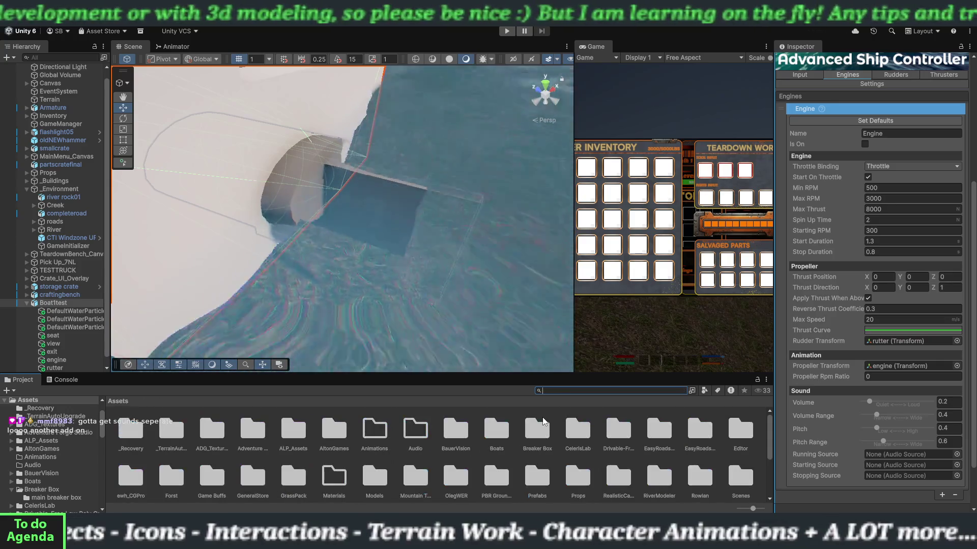
type("boat")
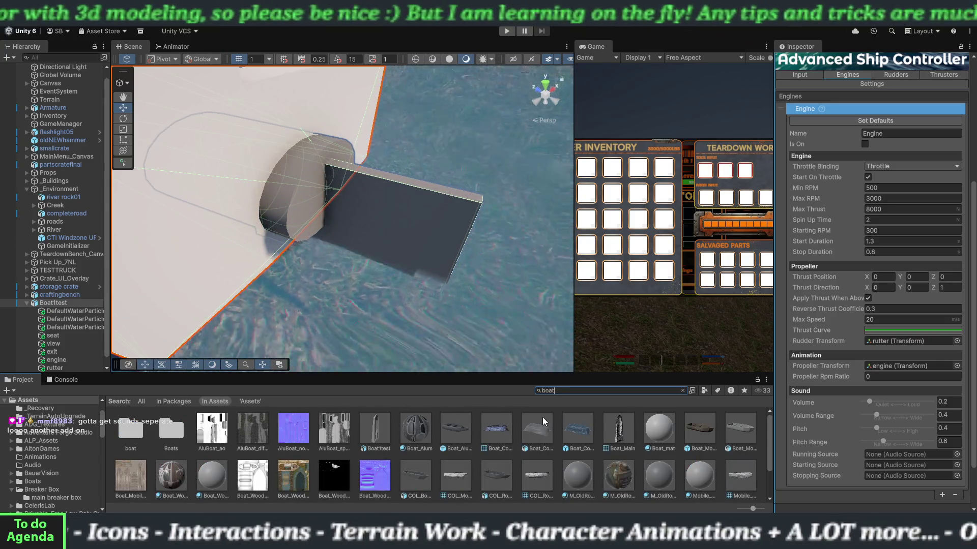
scroll(566, 445, "down", 2)
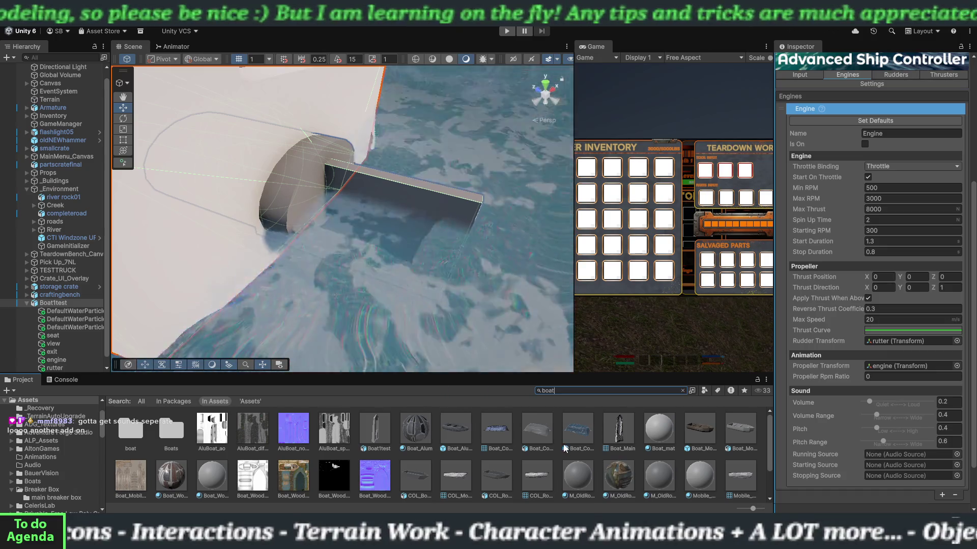
scroll(557, 446, "up", 2)
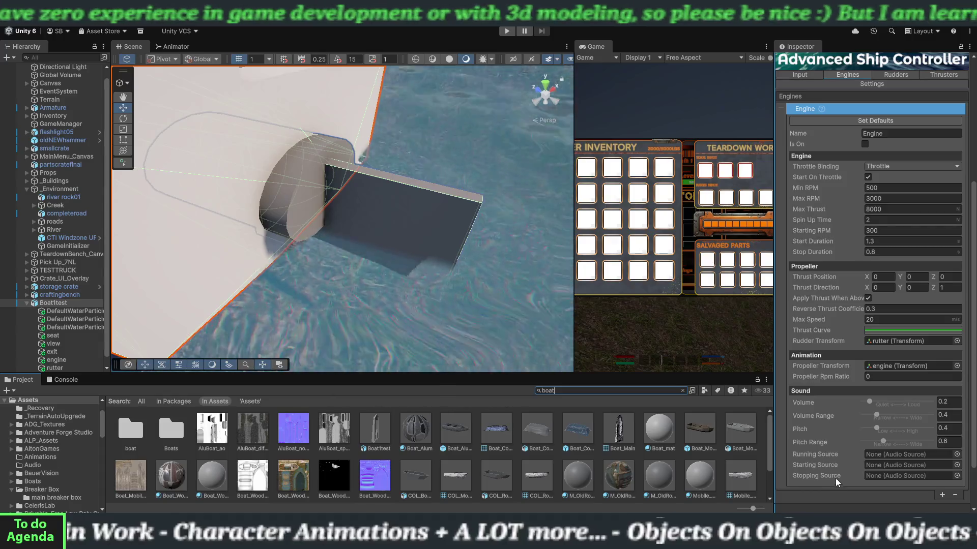
Check the Starting Source picker's Assets tab and close it without choosing.
left_click(957, 465)
left_click(597, 213)
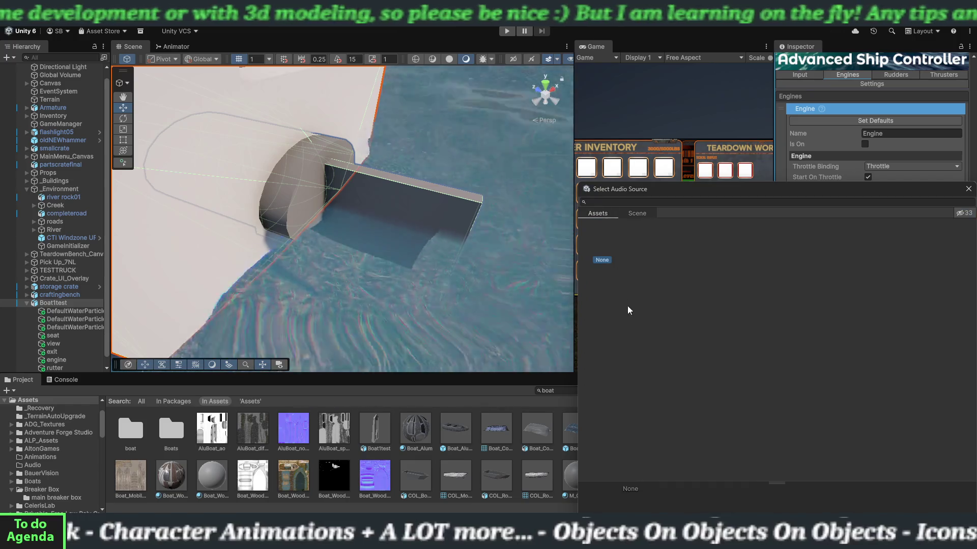
left_click(968, 189)
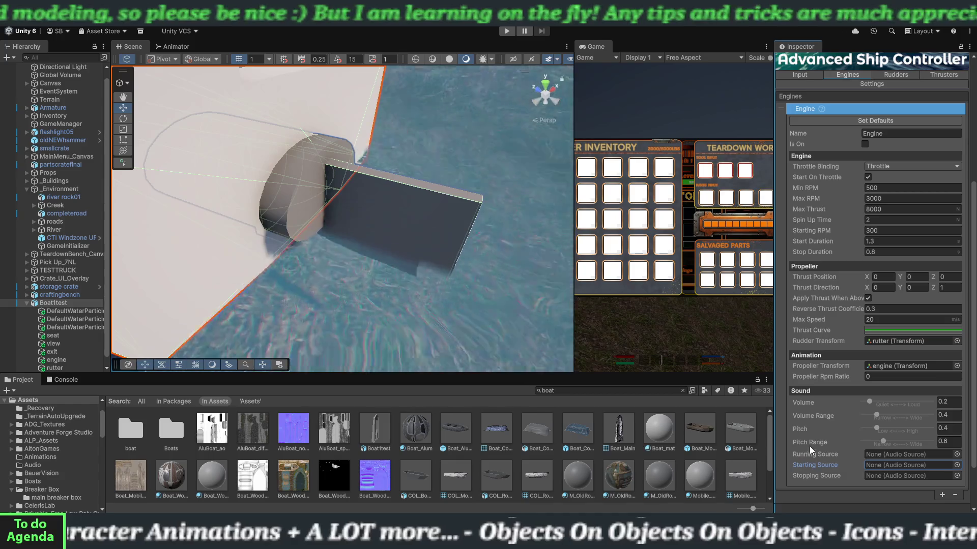
scroll(831, 426, "up", 1)
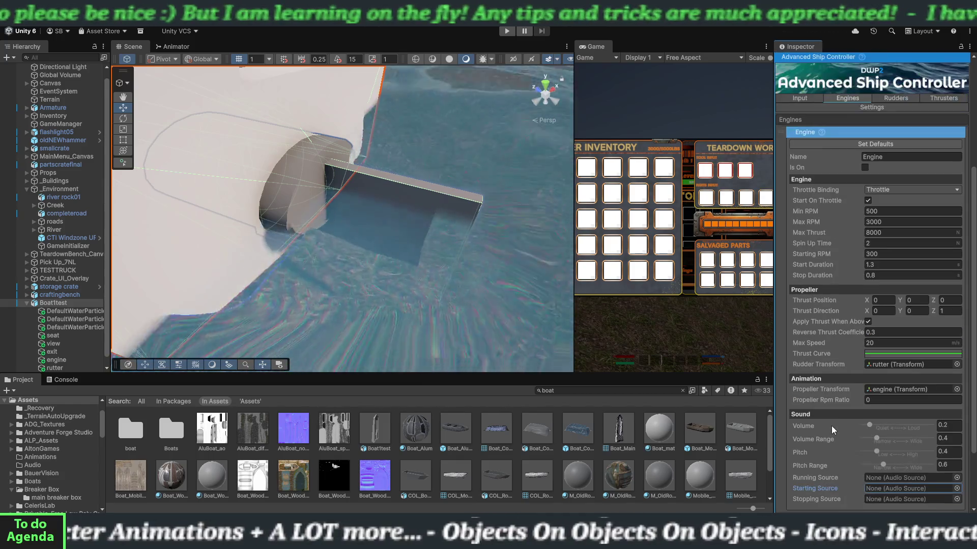
scroll(831, 426, "up", 3)
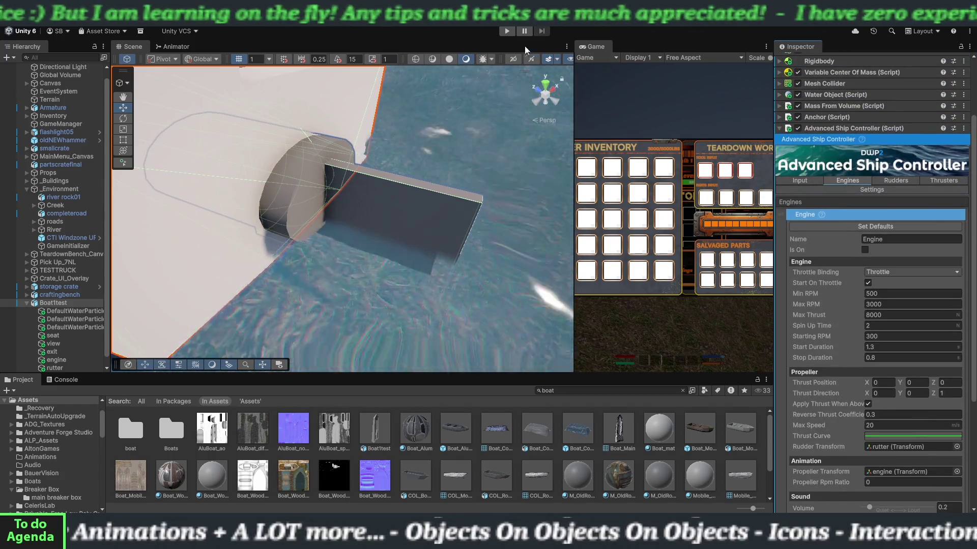
Zoom out and pan to frame the boat on the water, then enter Play mode.
scroll(310, 242, "down", 10)
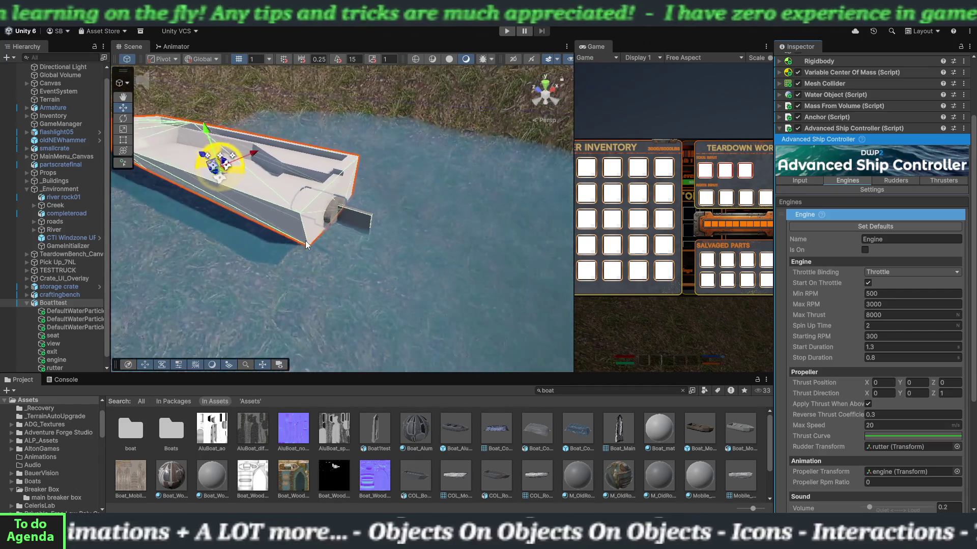
scroll(306, 243, "down", 3)
mouse_move(274, 246)
left_mouse_down()
mouse_move(426, 275)
mouse_move(346, 238)
mouse_move(286, 246)
mouse_move(434, 119)
left_mouse_up()
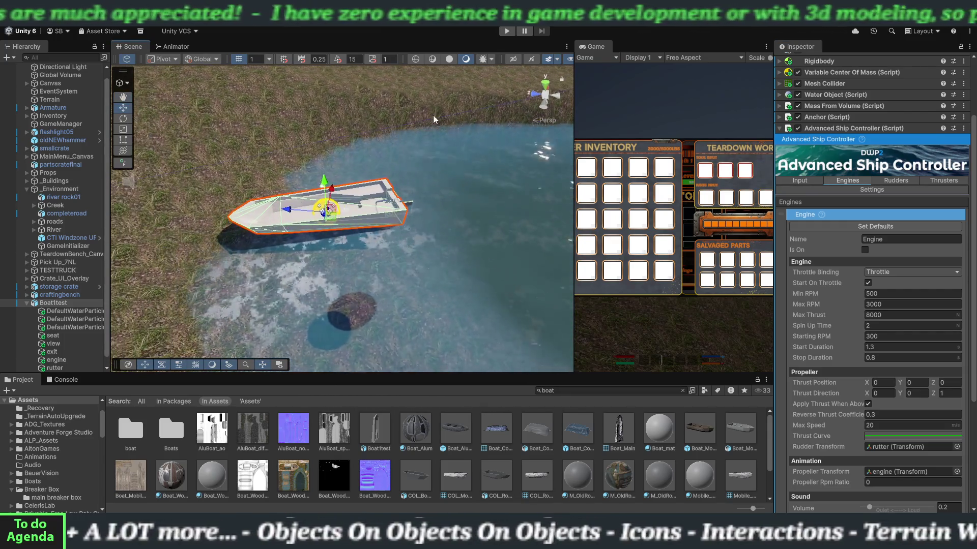
left_click(505, 33)
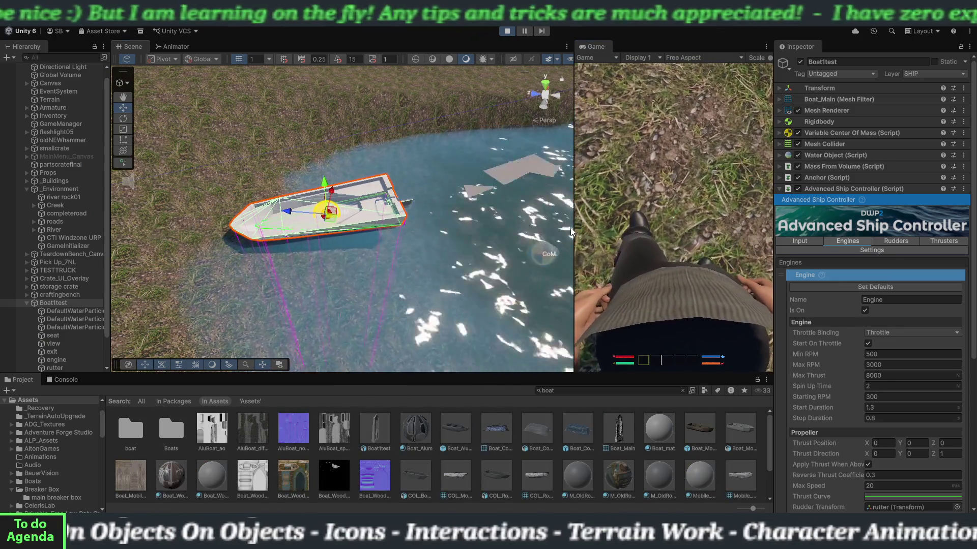
Enlarge the Game view and walk the player forward onto the boat.
left_click(570, 227)
left_click_drag(574, 227, 231, 227)
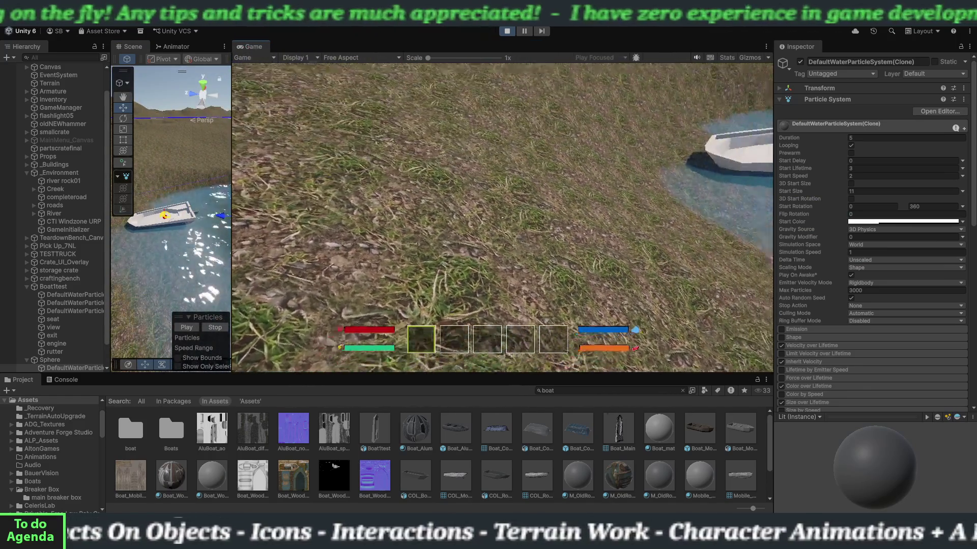
key("w")
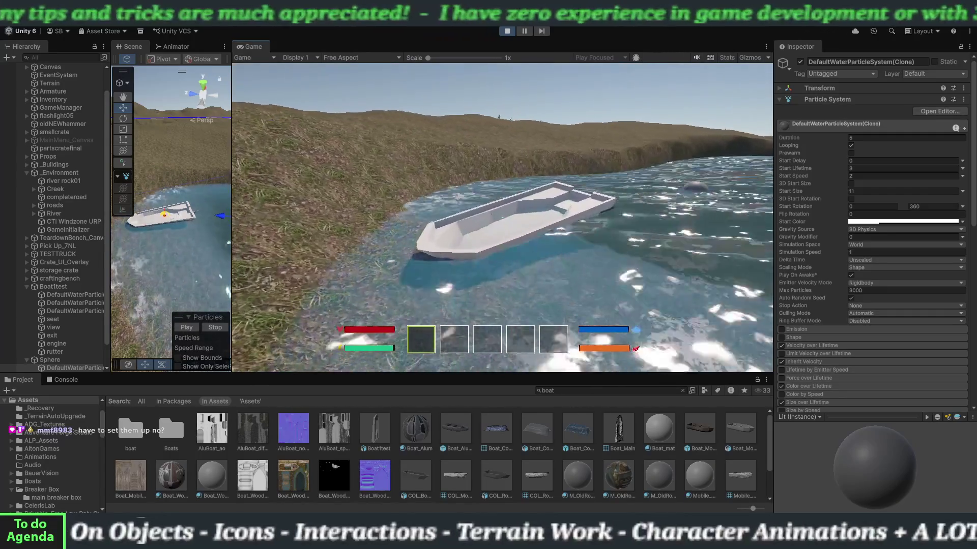
key("w")
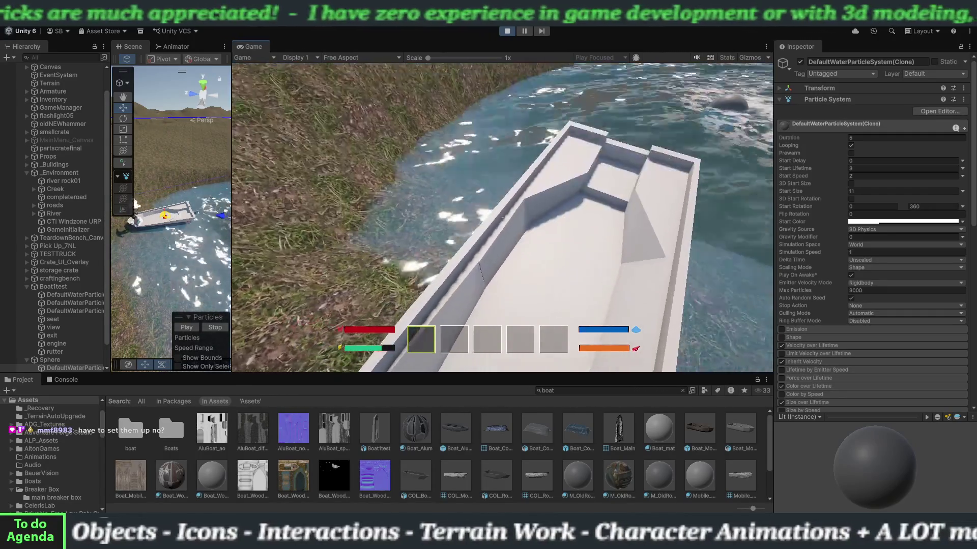
Sit on the boat's seat and stand back up with E, then toggle the inventory with Tab.
key("e")
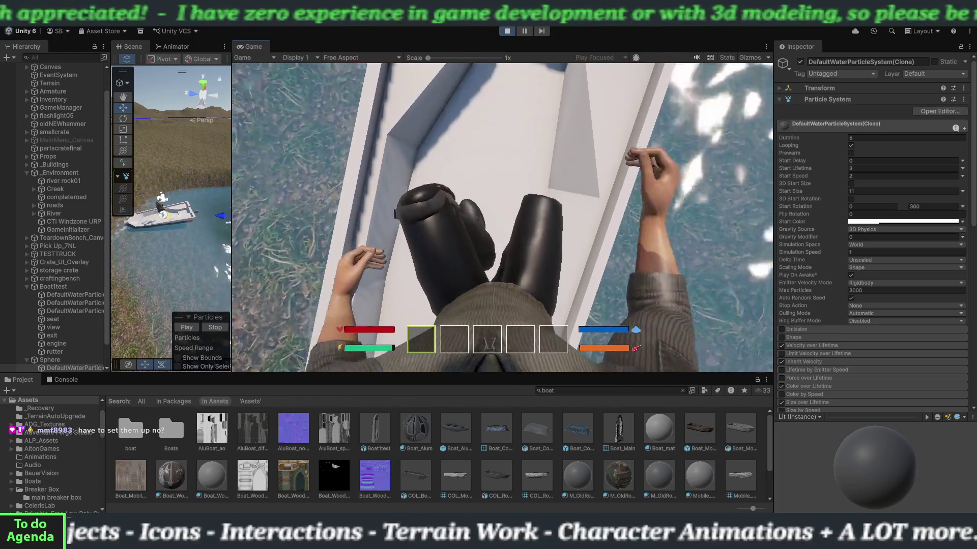
key("e")
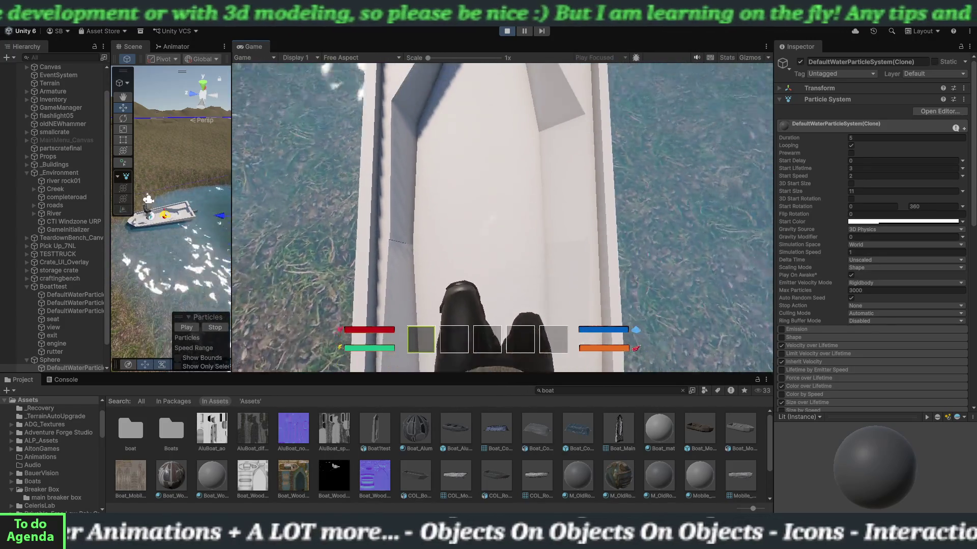
key("Tab")
key("Tab")
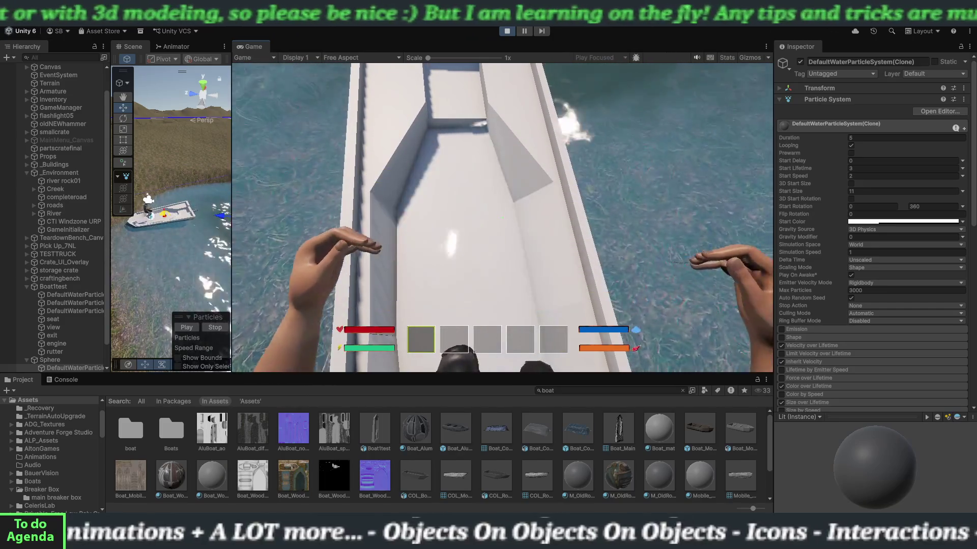
key("Tab")
key("Tab")
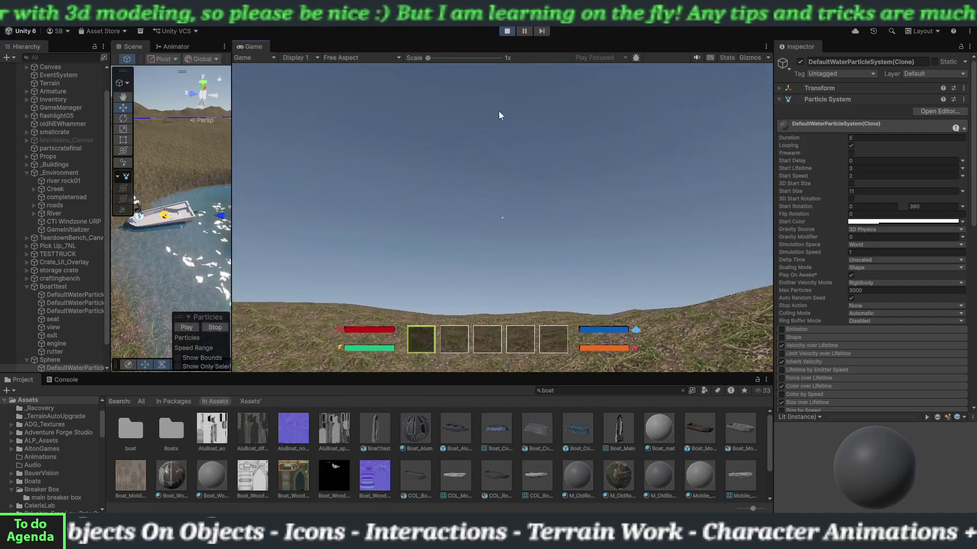
Stop Play mode and scroll through the water particle system's Inspector settings.
left_click(507, 31)
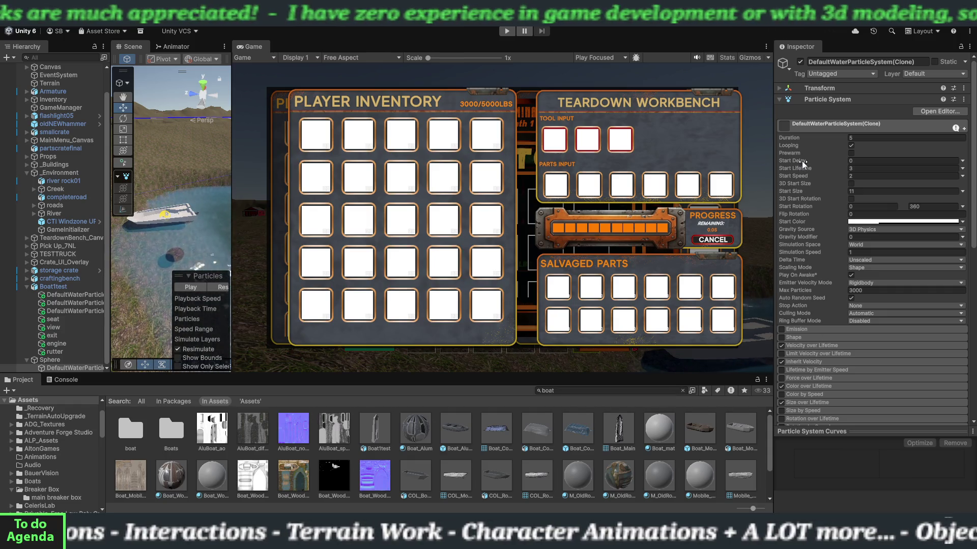
mouse_move(802, 161)
scroll(813, 197, "down", 5)
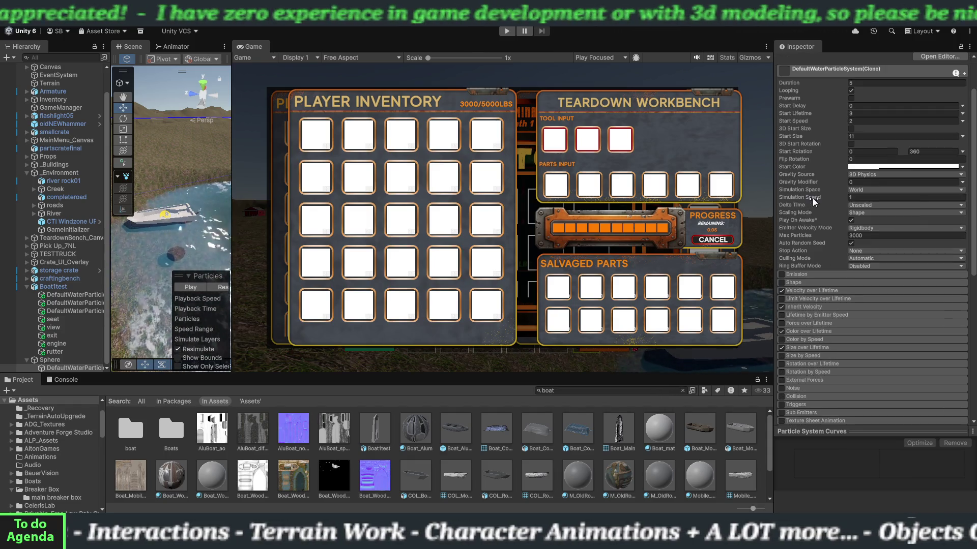
scroll(813, 197, "down", 7)
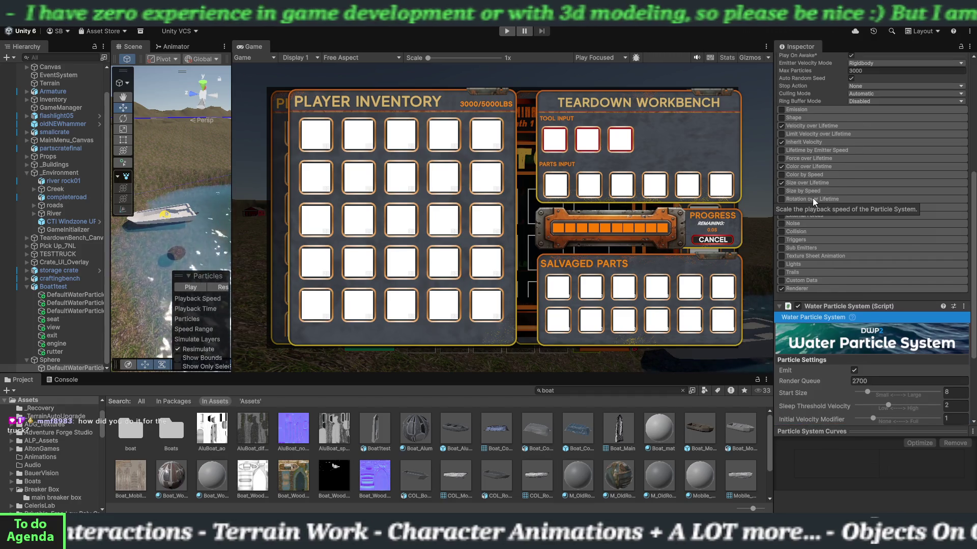
scroll(813, 197, "down", 2)
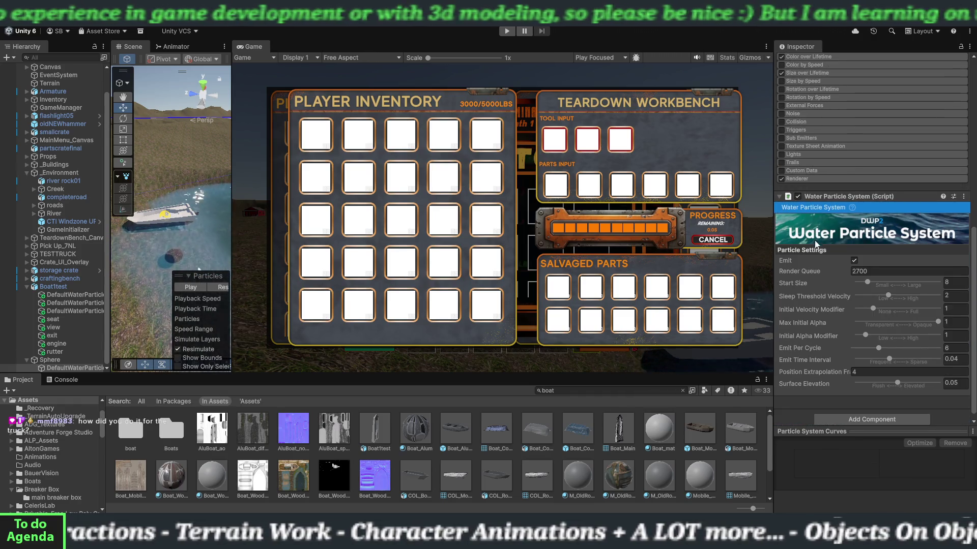
scroll(814, 300, "up", 3)
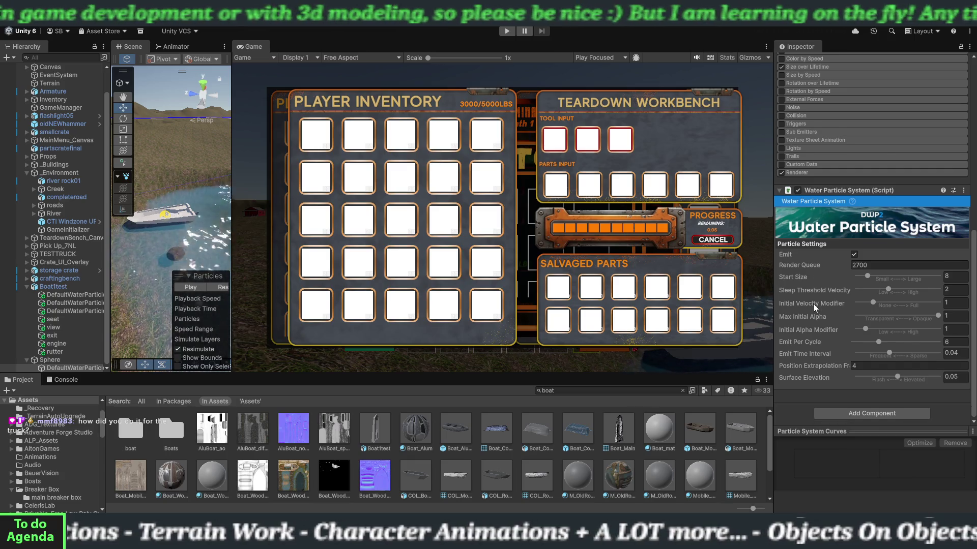
scroll(813, 306, "up", 4)
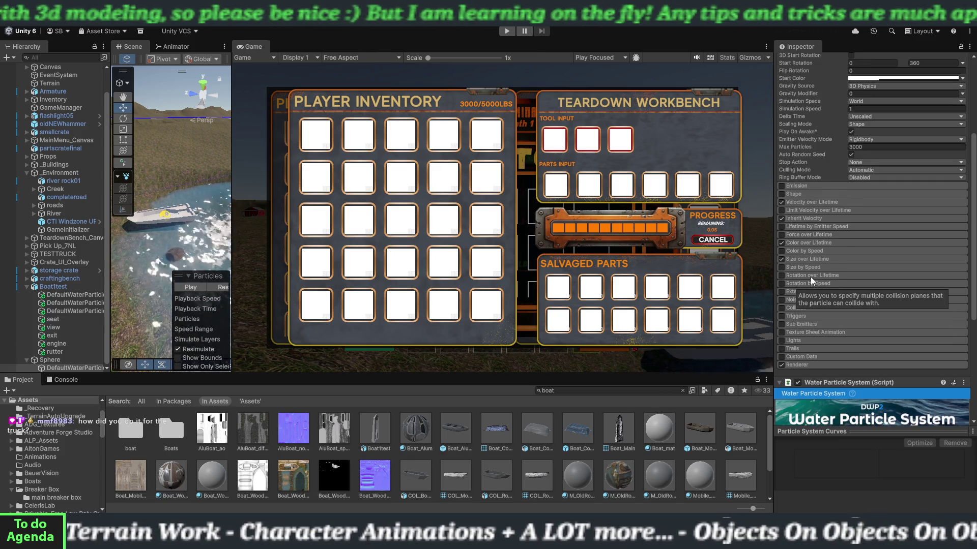
scroll(803, 238, "up", 2)
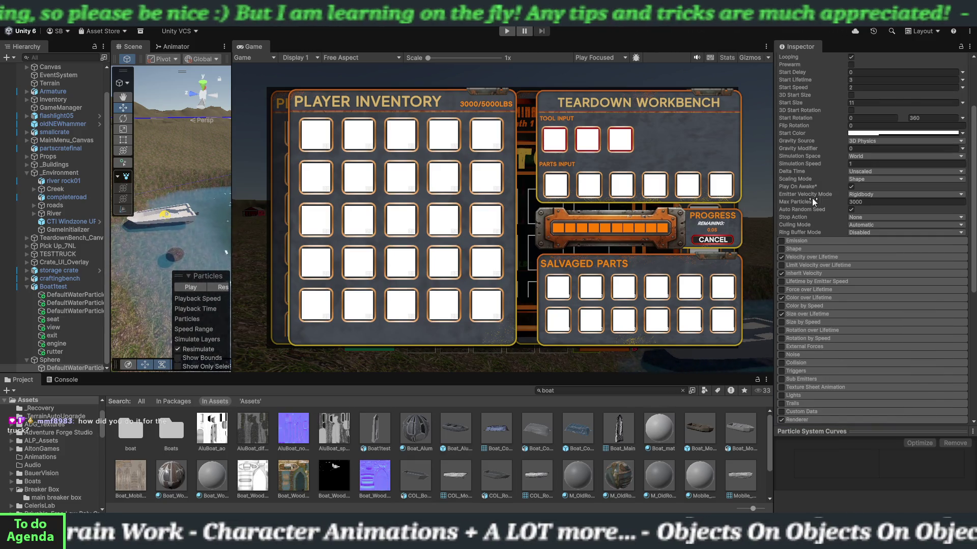
scroll(814, 161, "up", 3)
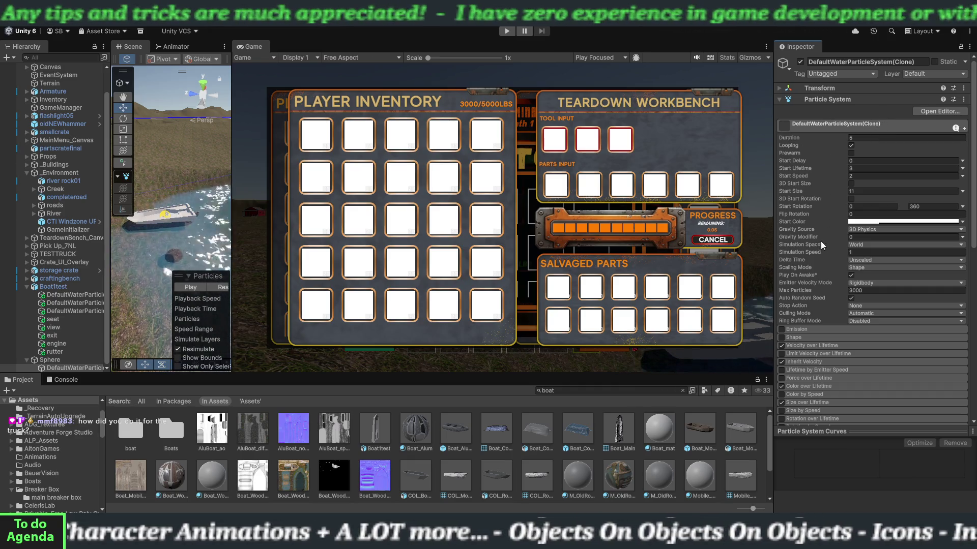
left_click(57, 286)
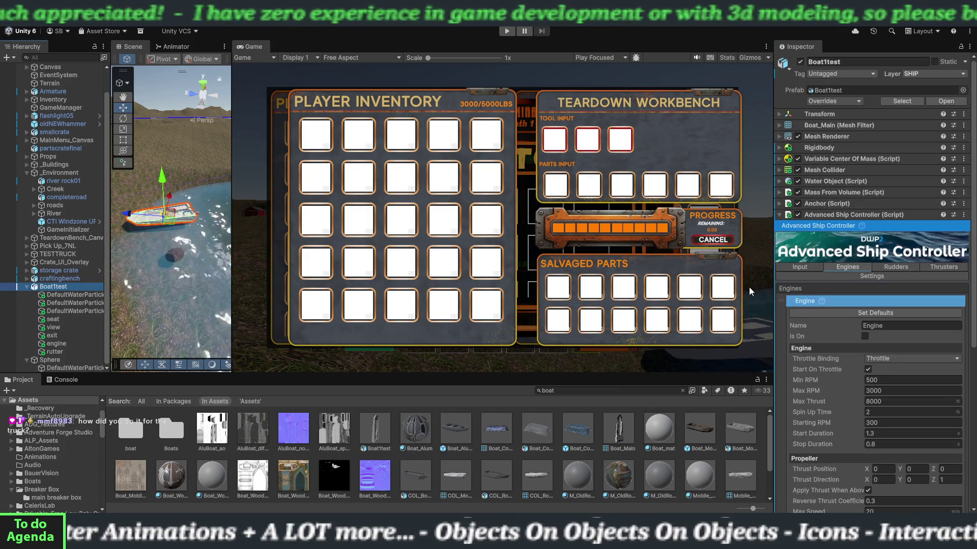
Tick Is On for Boat1test's engine in Advanced Ship Controller and start a new play test.
scroll(835, 341, "down", 3)
scroll(846, 334, "down", 2)
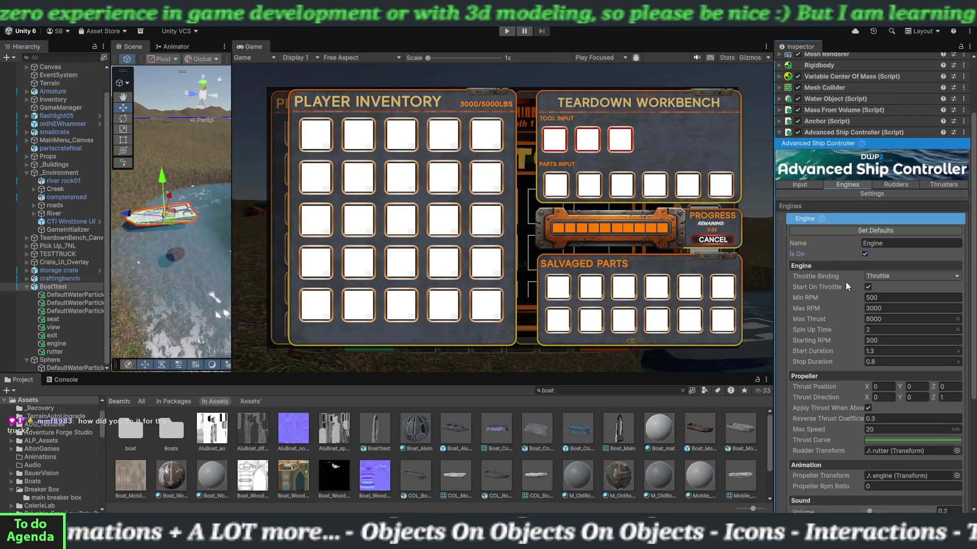
scroll(844, 378, "down", 4)
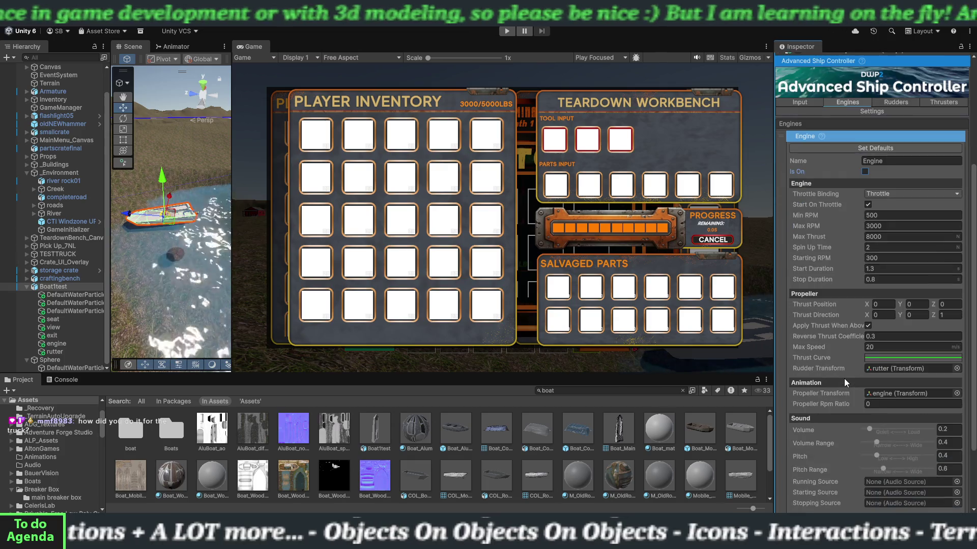
scroll(844, 378, "down", 2)
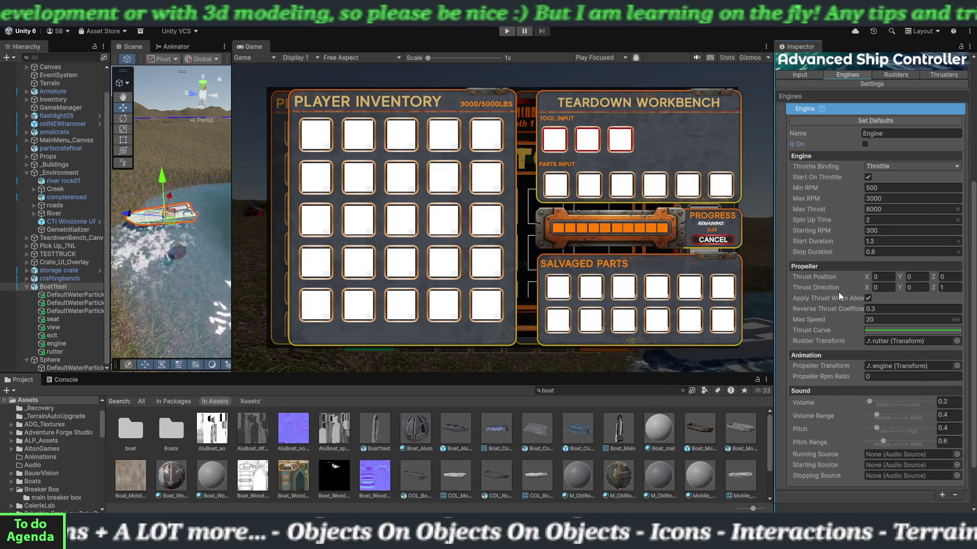
scroll(838, 292, "up", 5)
left_click(864, 226)
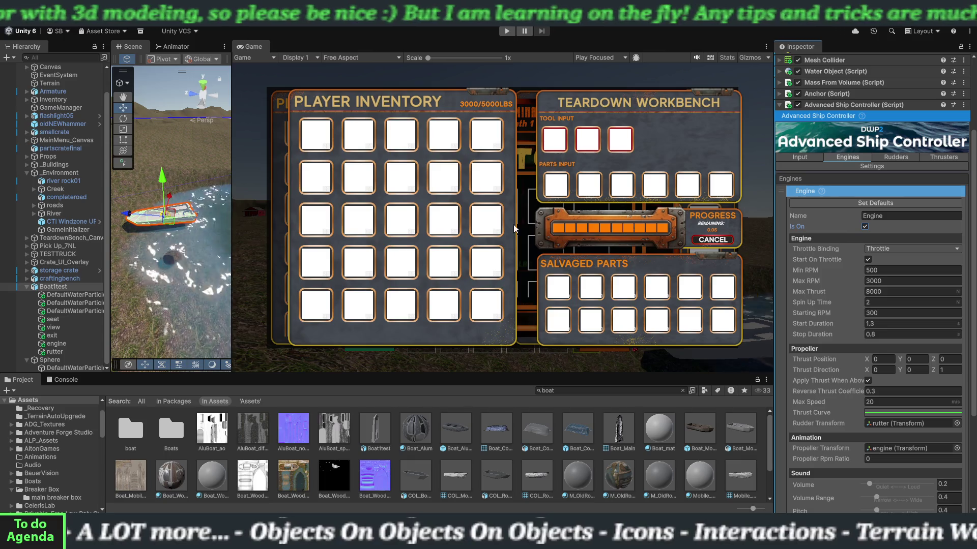
left_click(507, 31)
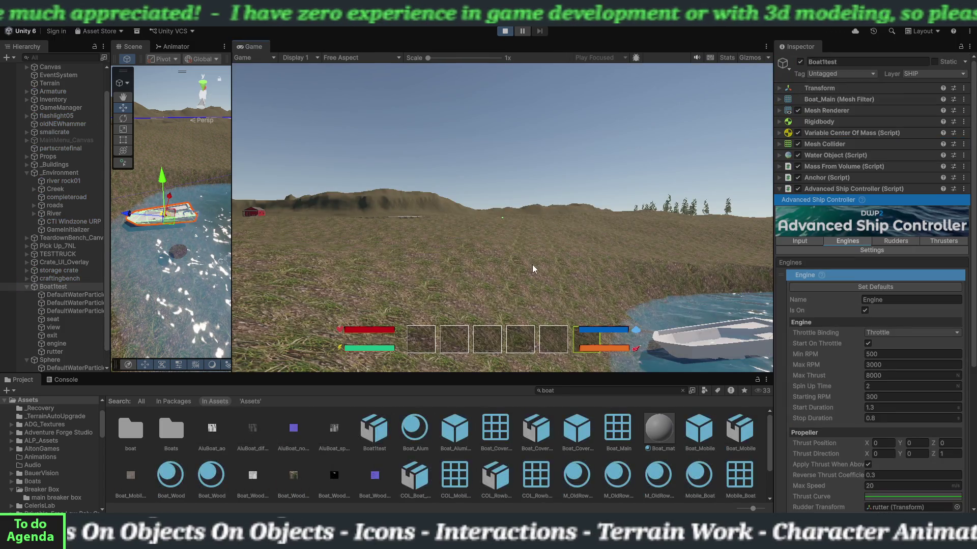
Walk the player onto the boat's deck, sit down in it, then stop the play test.
left_click(532, 268)
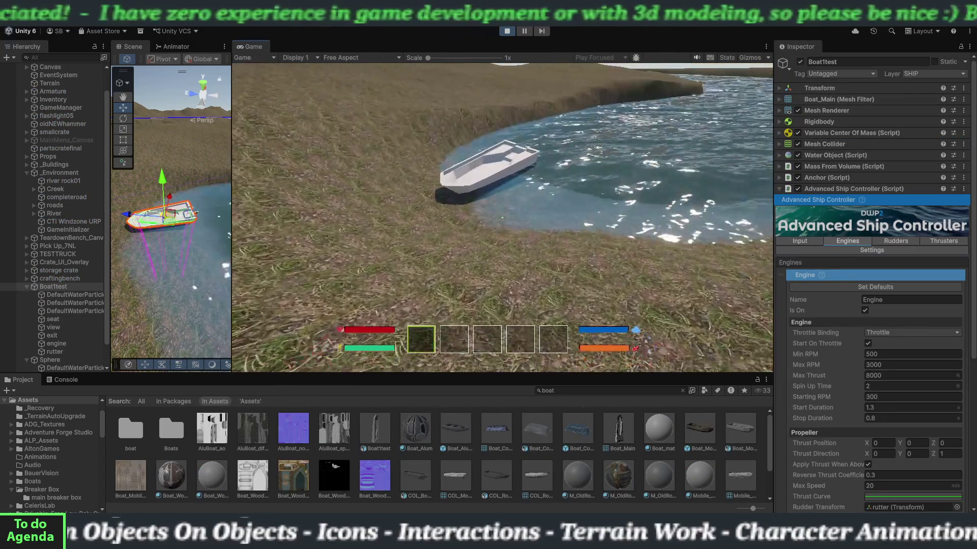
key("w")
key("w")
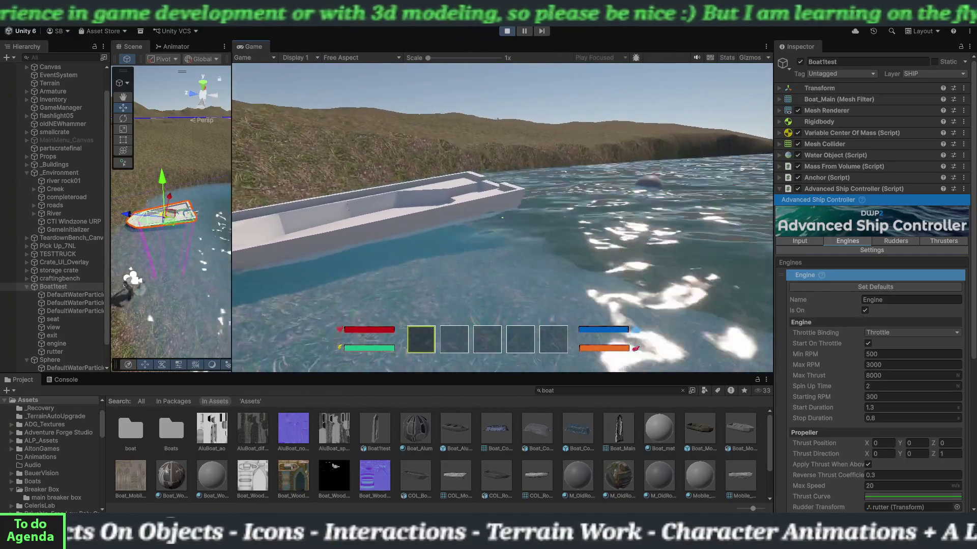
key("w")
key("e")
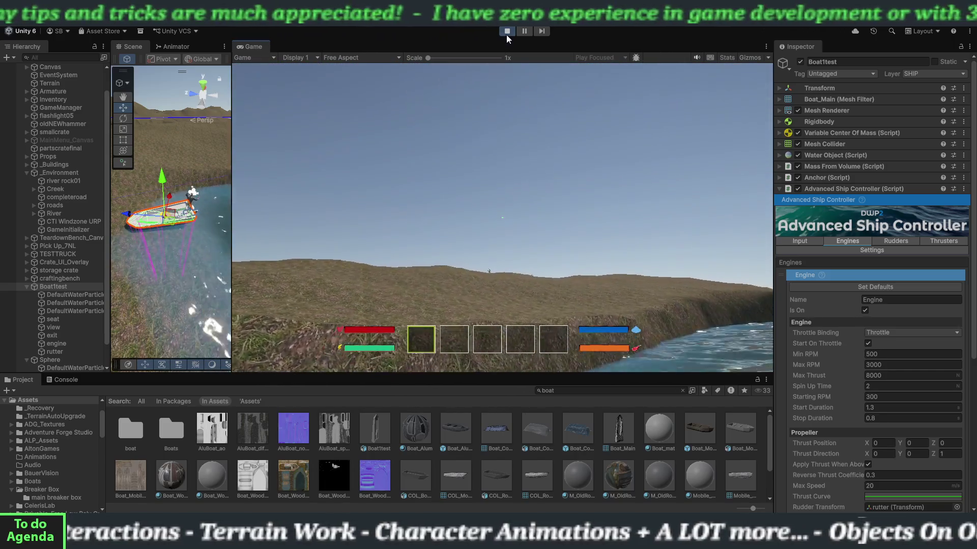
left_click(506, 31)
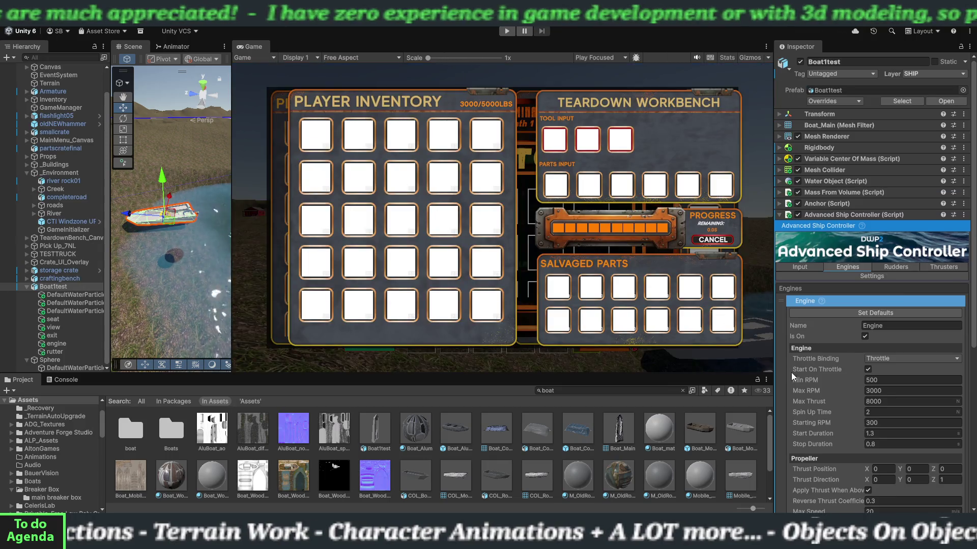
Add a new rudder entry to the Advanced Ship Controller's empty Rudders list.
scroll(825, 413, "down", 3)
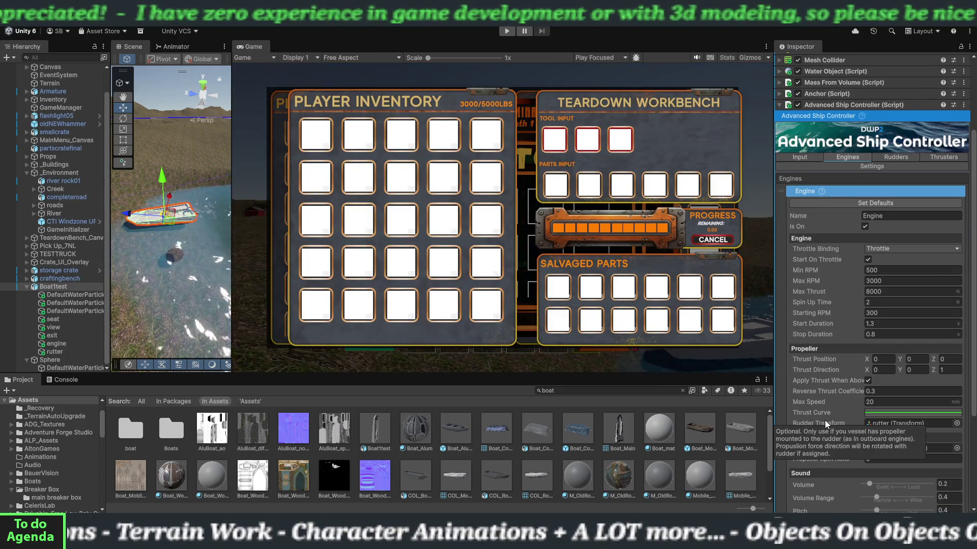
scroll(831, 431, "down", 2)
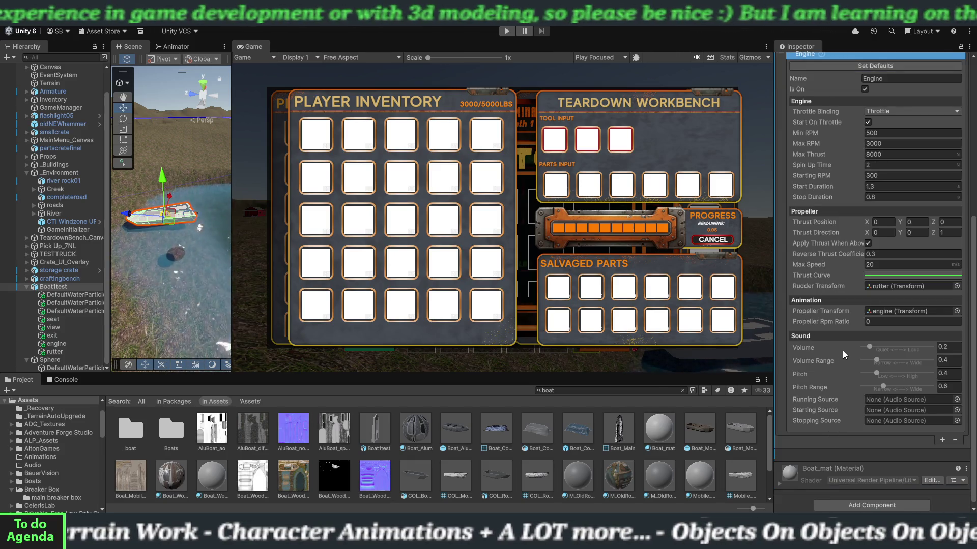
scroll(842, 347, "up", 1)
scroll(843, 343, "up", 4)
scroll(841, 281, "up", 1)
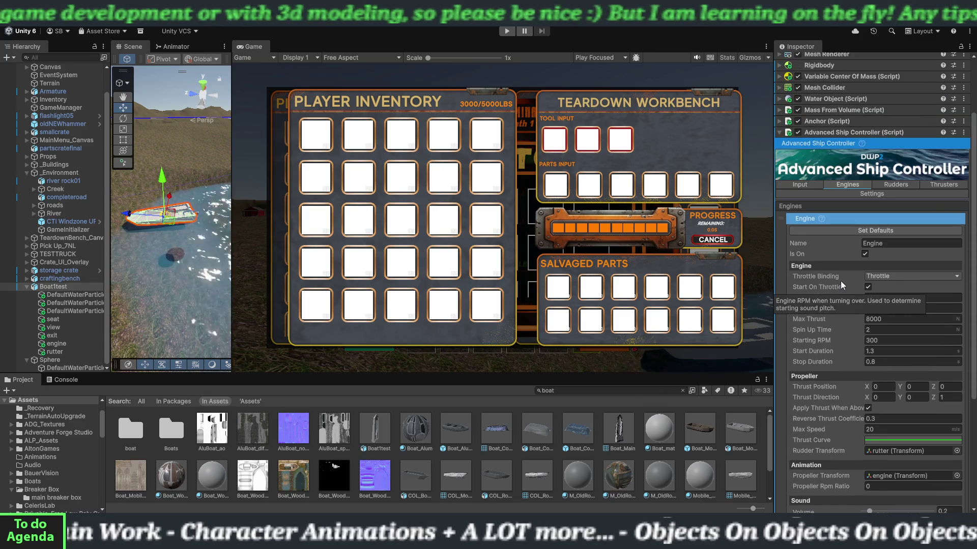
left_click(900, 184)
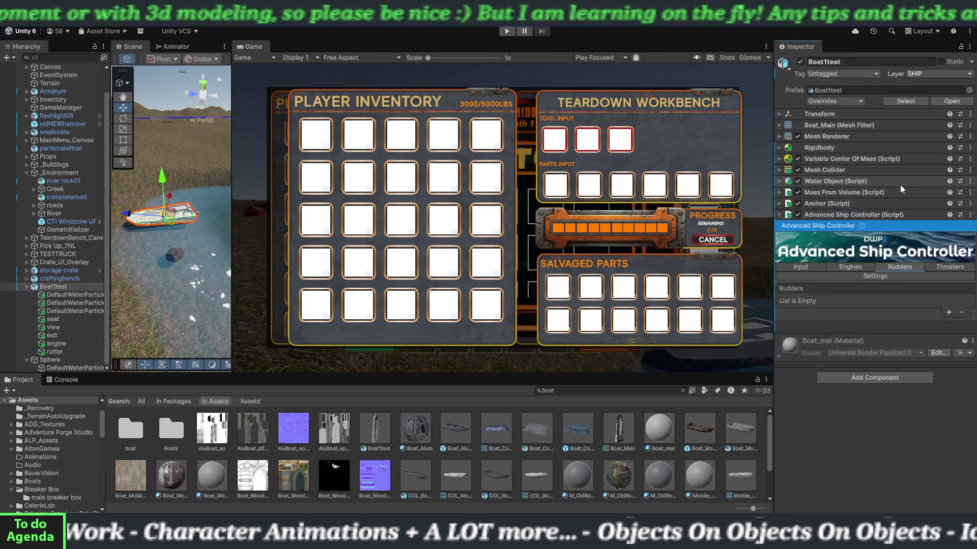
left_click(948, 312)
type("rutter")
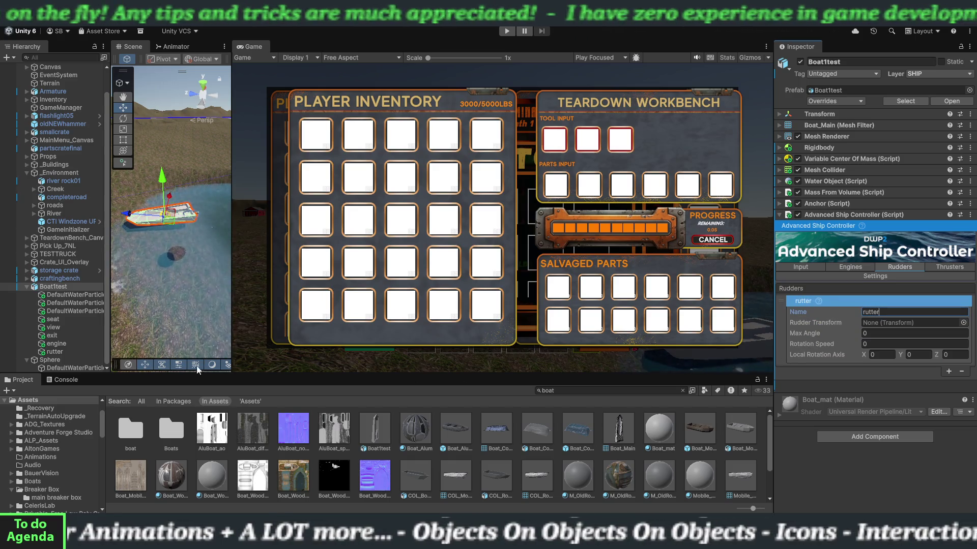
Assign the rutter object as the new rudder's Rudder Transform.
left_click_drag(66, 351, 735, 340)
left_click_drag(861, 328, 871, 325)
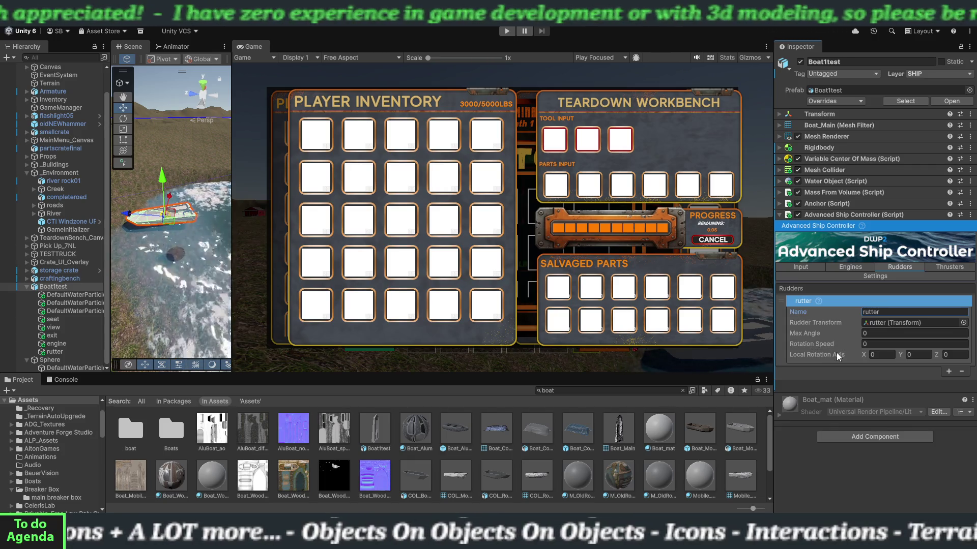
left_click(862, 265)
Raise the engine's Propeller Rpm Ratio from 0 to 1.63 and bring up the empty Thrusters list.
scroll(847, 383, "down", 5)
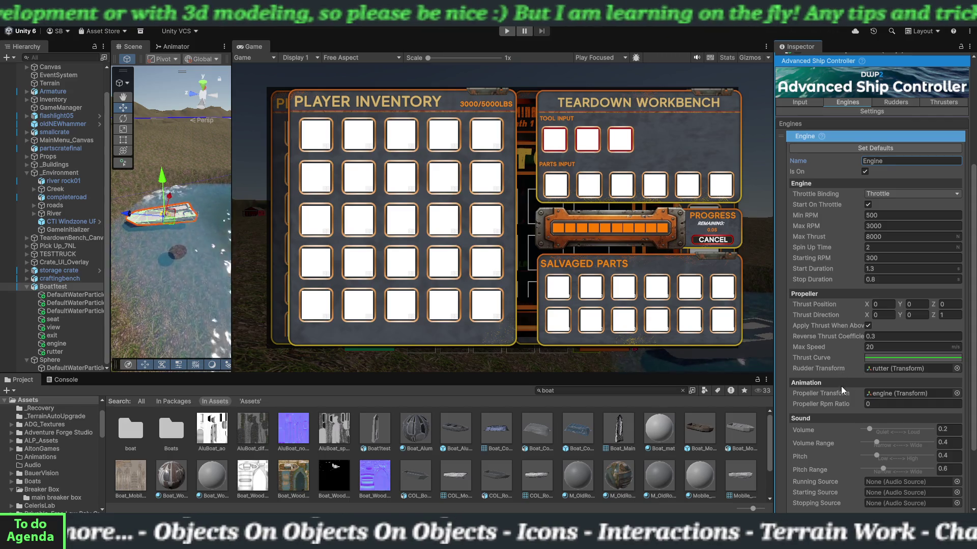
mouse_move(838, 407)
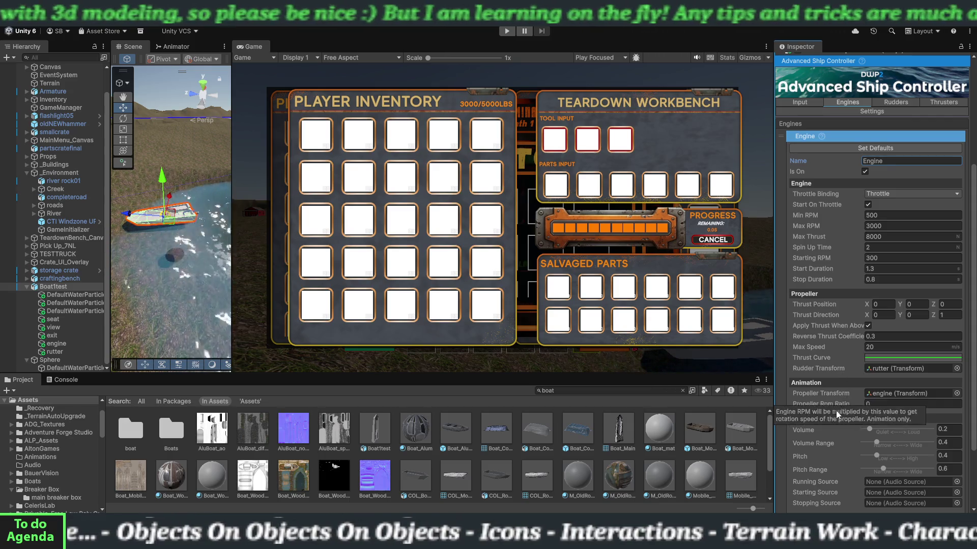
mouse_move(847, 405)
left_mouse_down()
mouse_move(888, 407)
mouse_move(835, 422)
left_mouse_up()
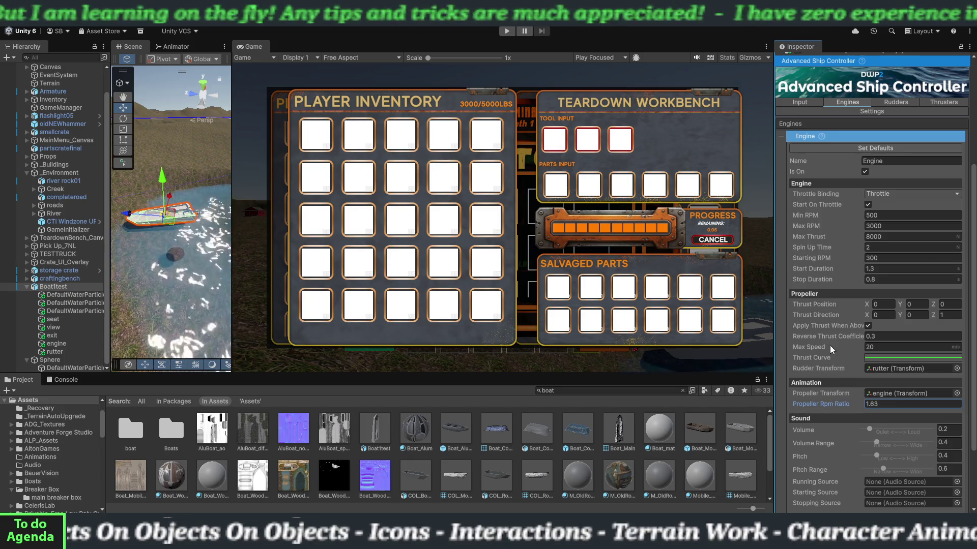
scroll(829, 315, "up", 3)
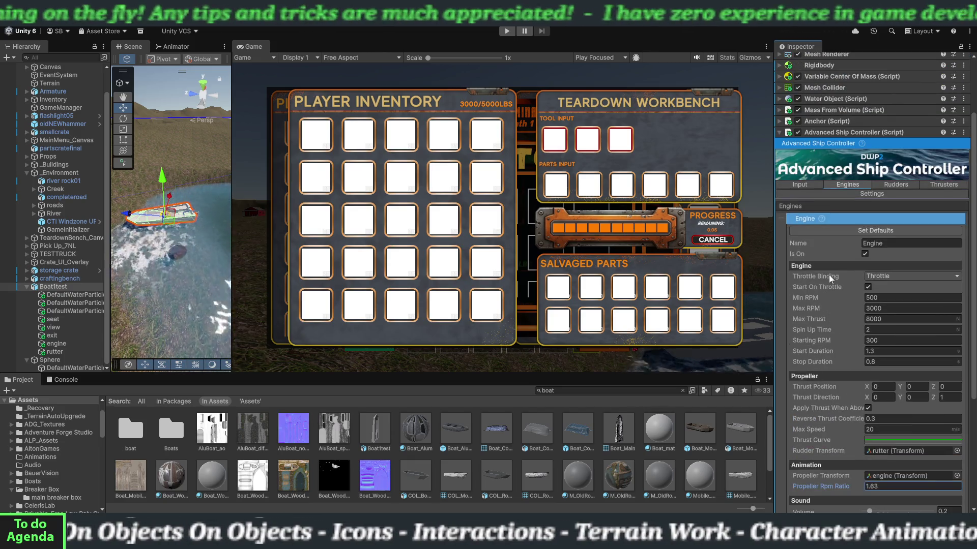
left_click(933, 184)
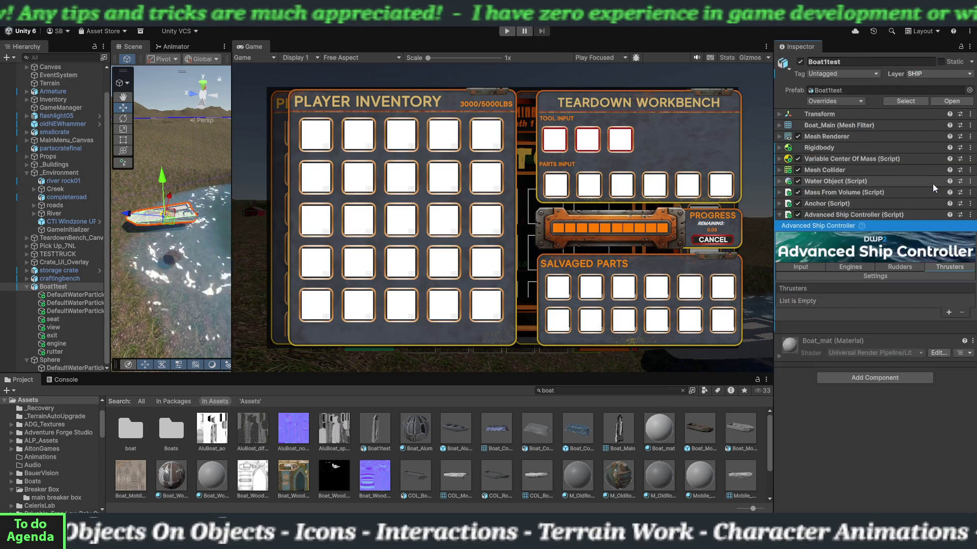
Add a thruster using the engine object as propeller, rotating Left at speed 4.56.
left_click(948, 313)
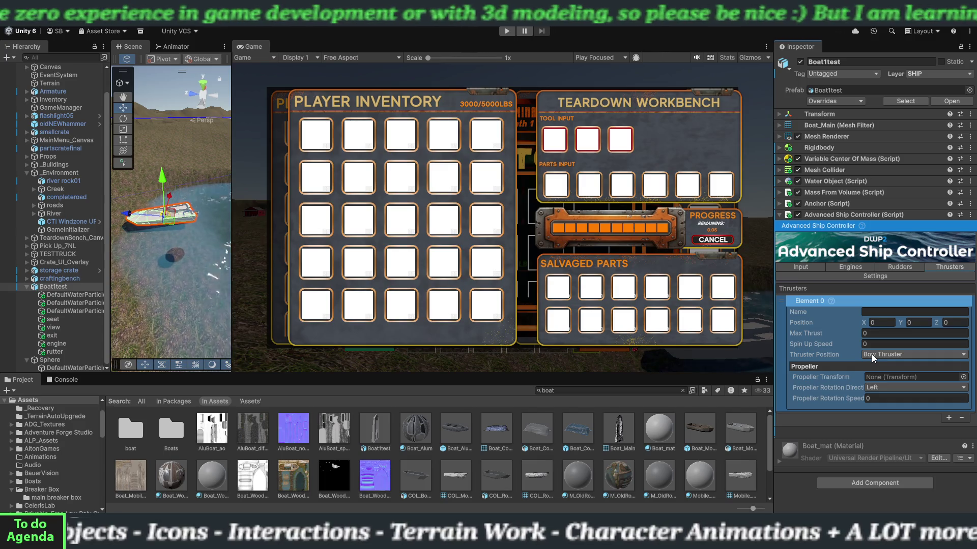
mouse_move(848, 374)
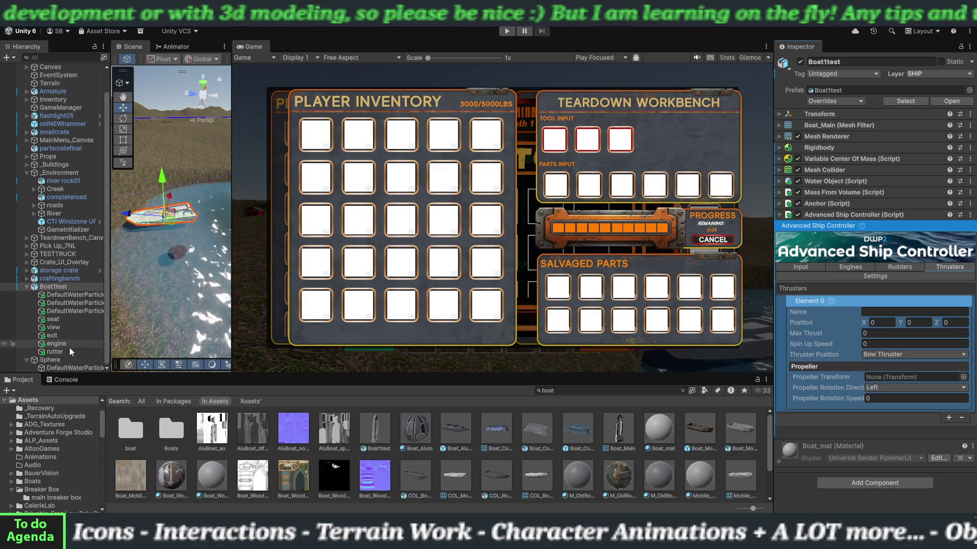
mouse_move(70, 344)
left_mouse_down()
mouse_move(585, 391)
mouse_move(893, 380)
left_mouse_up()
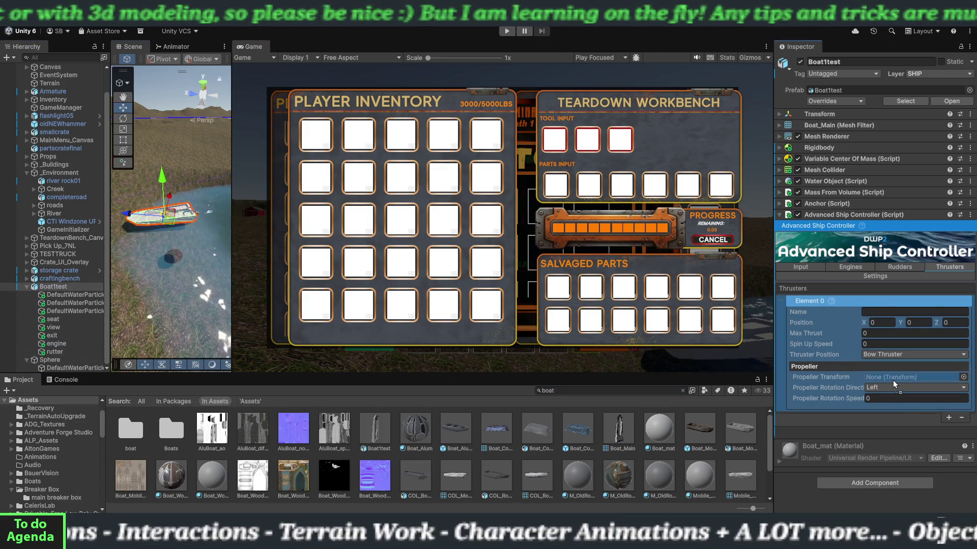
left_click(837, 389)
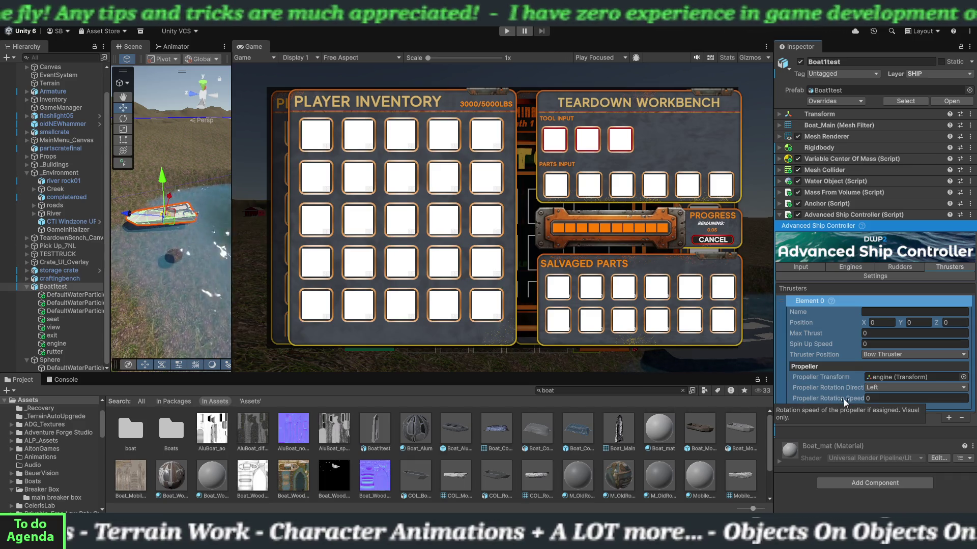
left_click_drag(843, 399, 916, 401)
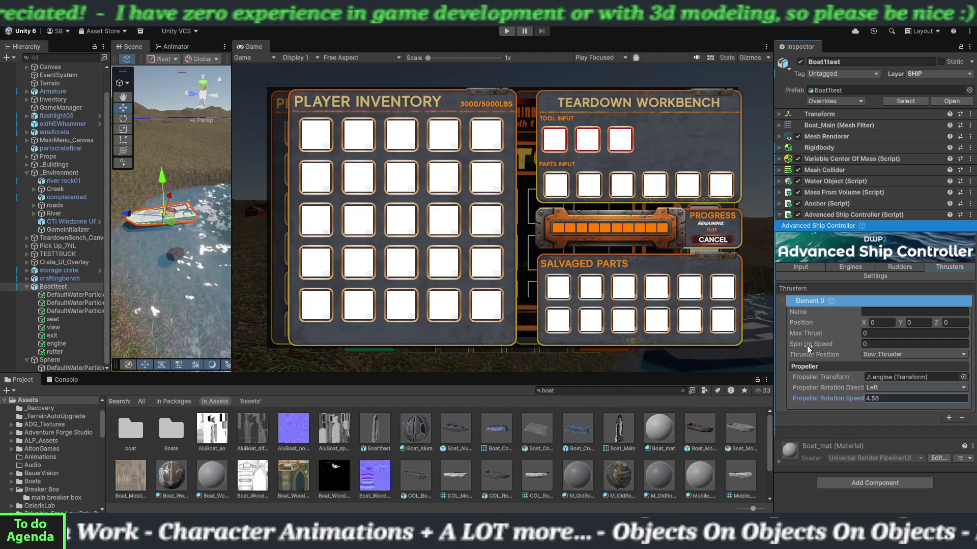
Give the thruster Max Thrust 3.14, Spin Up Speed 3 and Bow position, then start play mode.
mouse_move(814, 345)
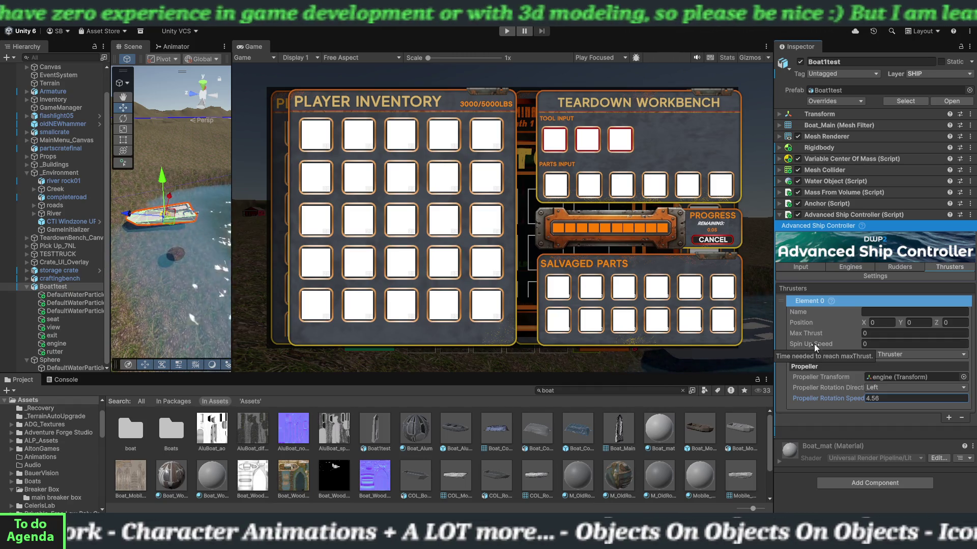
left_click(814, 335)
type("3.14")
left_click(869, 343)
type("3")
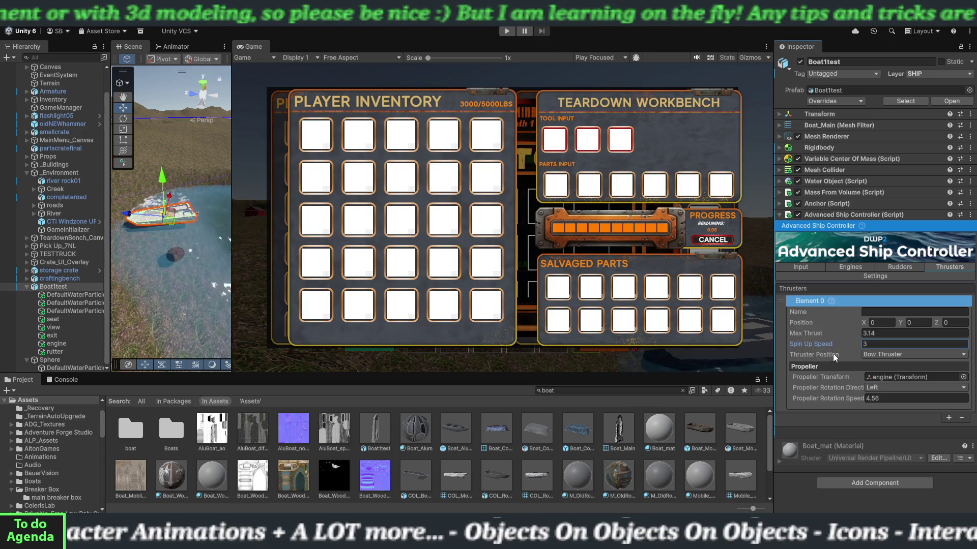
left_click(879, 355)
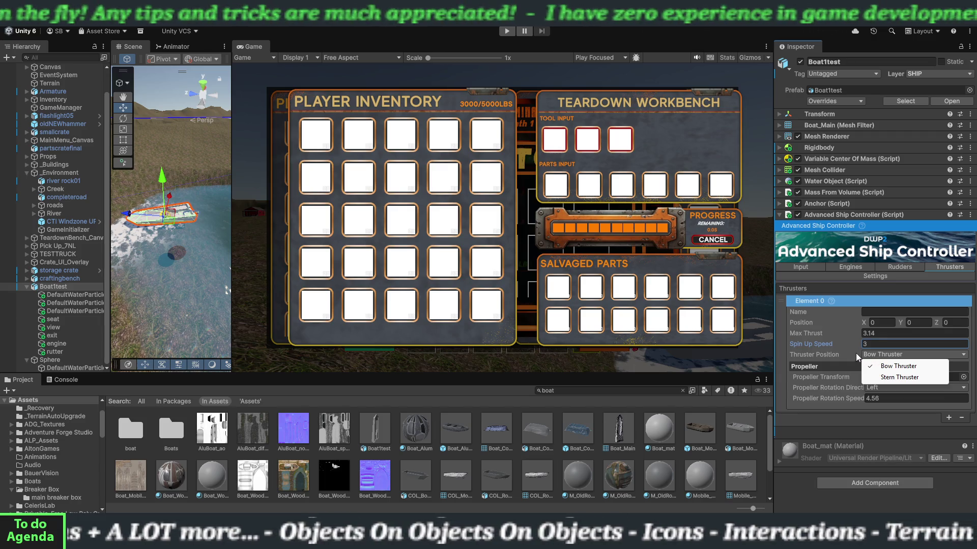
left_click(850, 333)
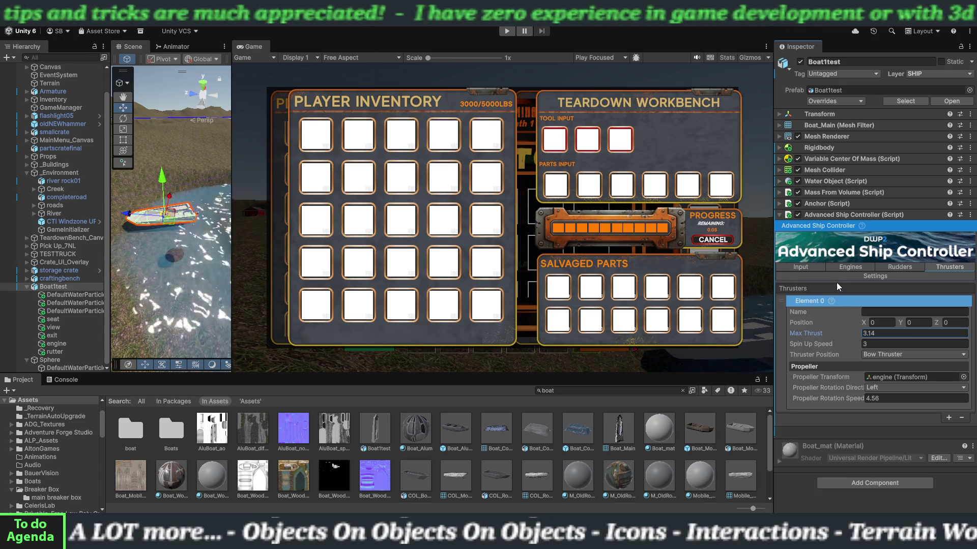
left_click(500, 29)
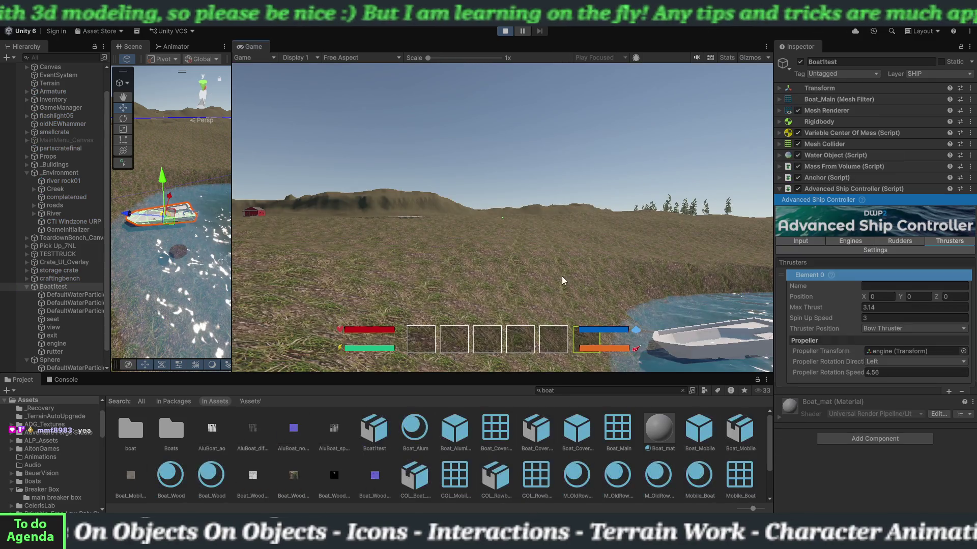
Select hotbar slot 1, walk the player to the boat and board it, then stop the play test.
key("1")
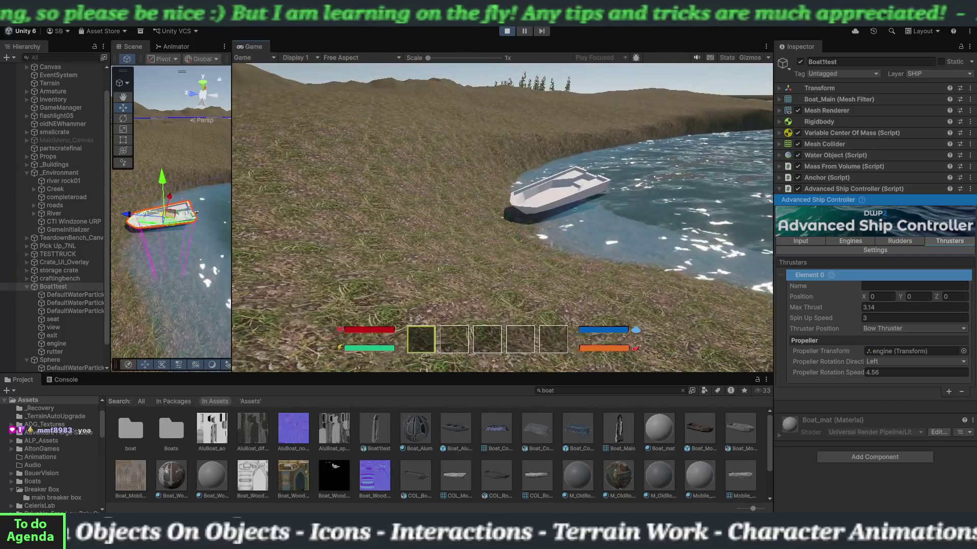
key("w")
key("w")
key("w")
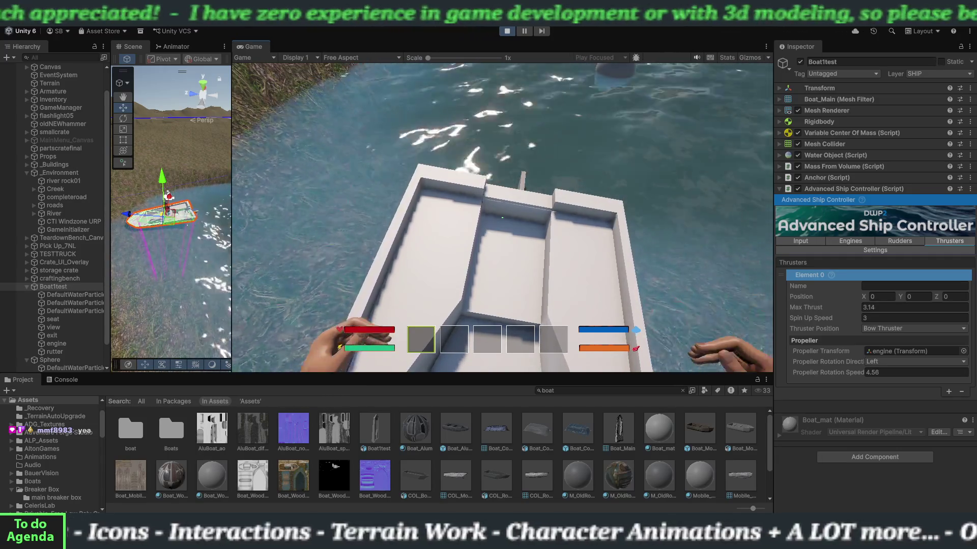
key("i")
key("i")
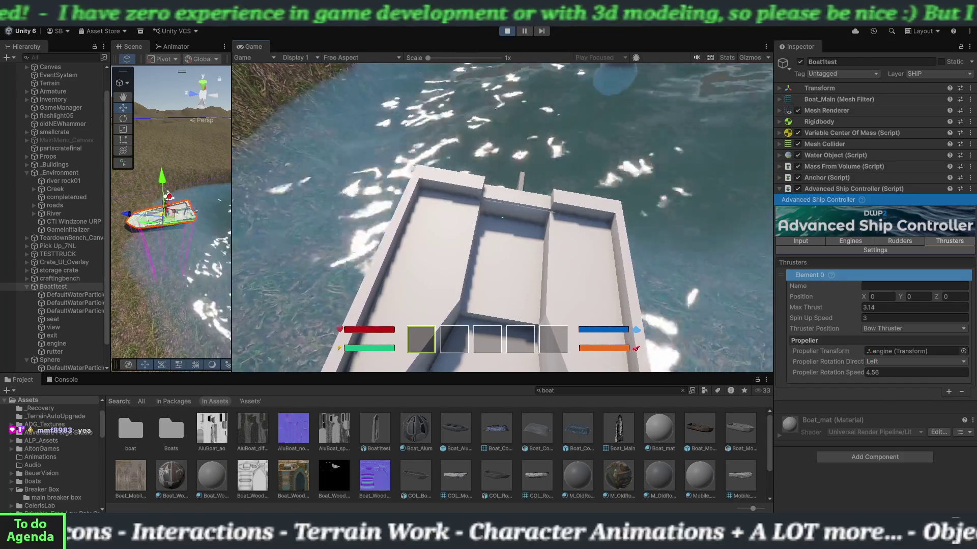
key("Tab")
key("Tab")
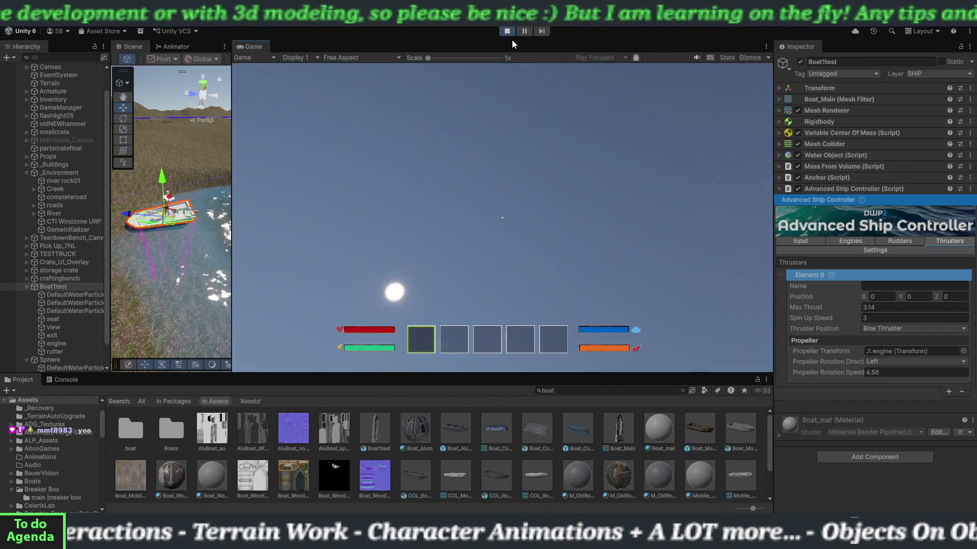
left_click(507, 32)
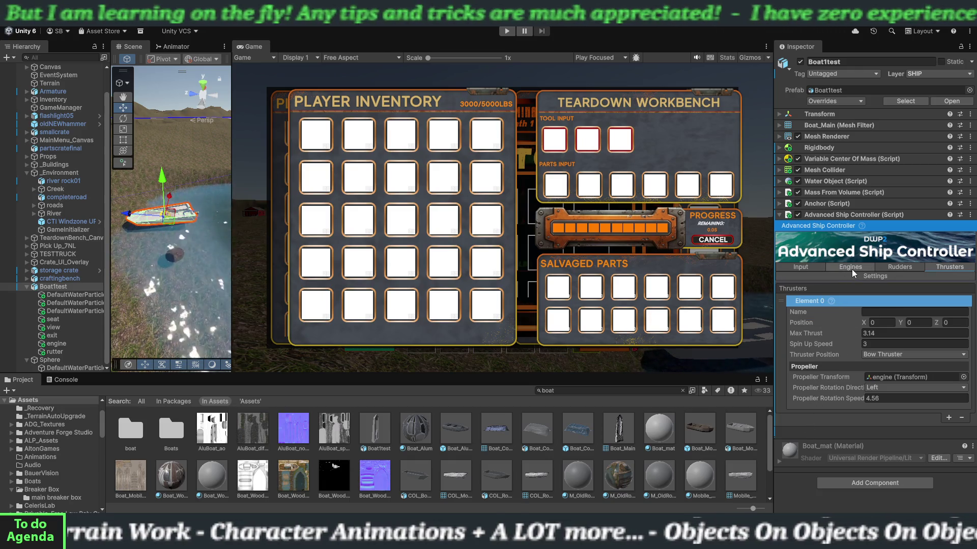
Check the controller's Input and Engines settings, keeping Throttle as the throttle binding.
left_click(819, 270)
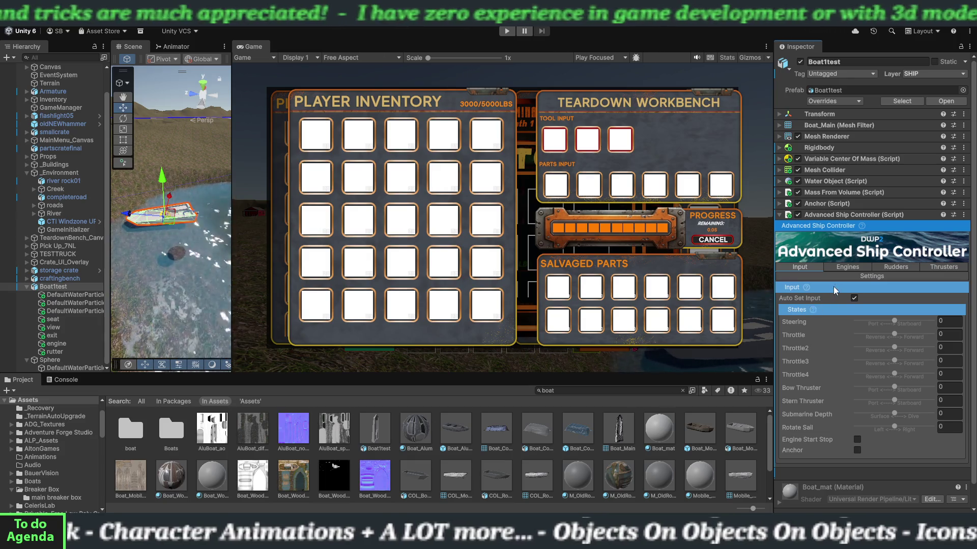
left_click(840, 268)
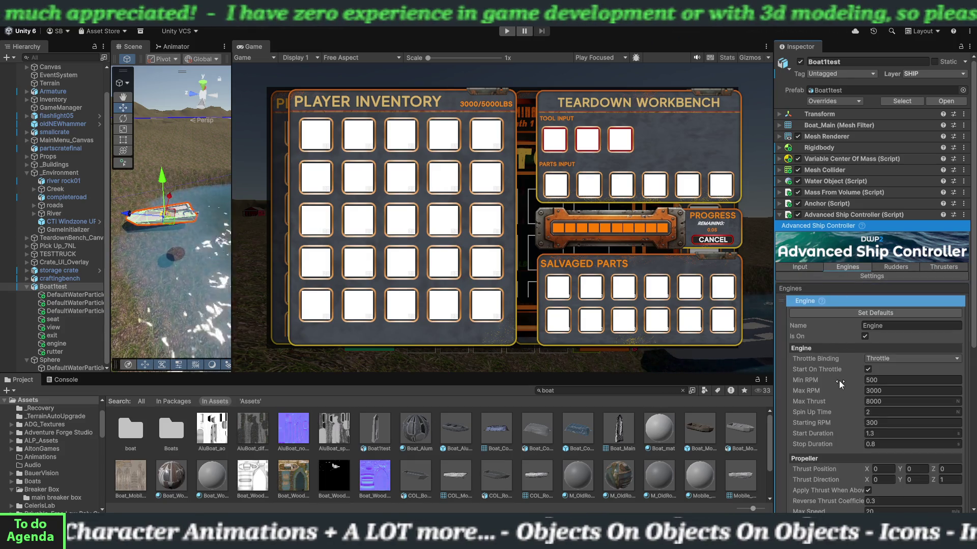
scroll(832, 386, "down", 5)
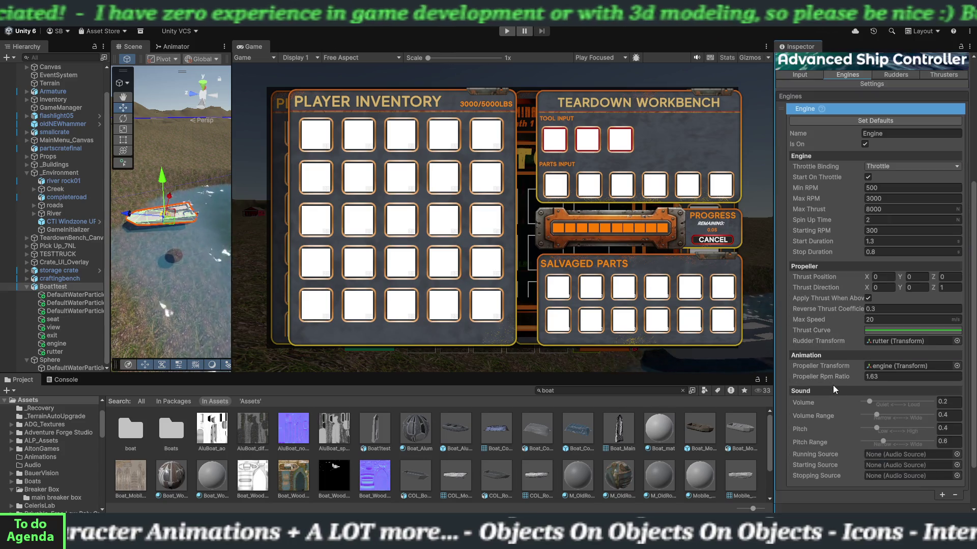
scroll(832, 386, "down", 1)
scroll(832, 388, "up", 4)
scroll(834, 331, "up", 1)
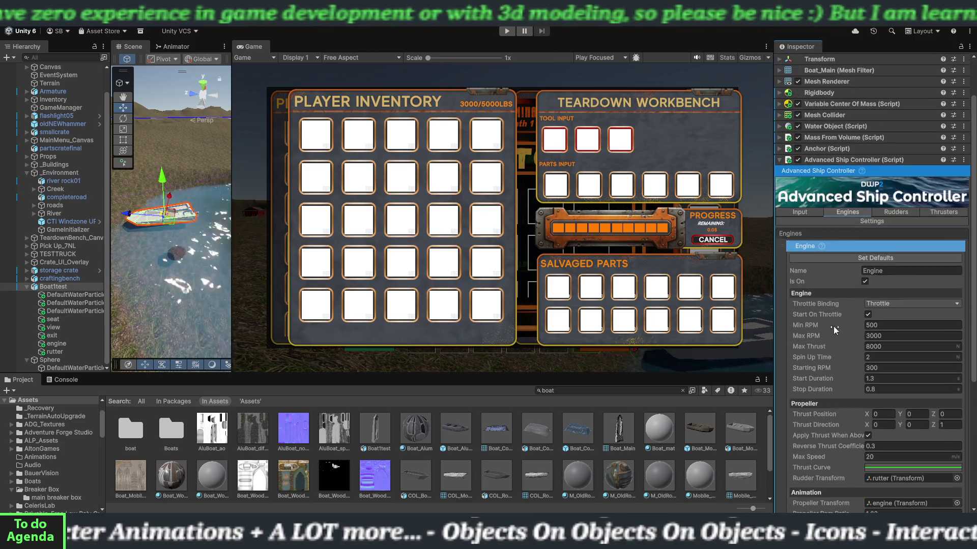
left_click(877, 303)
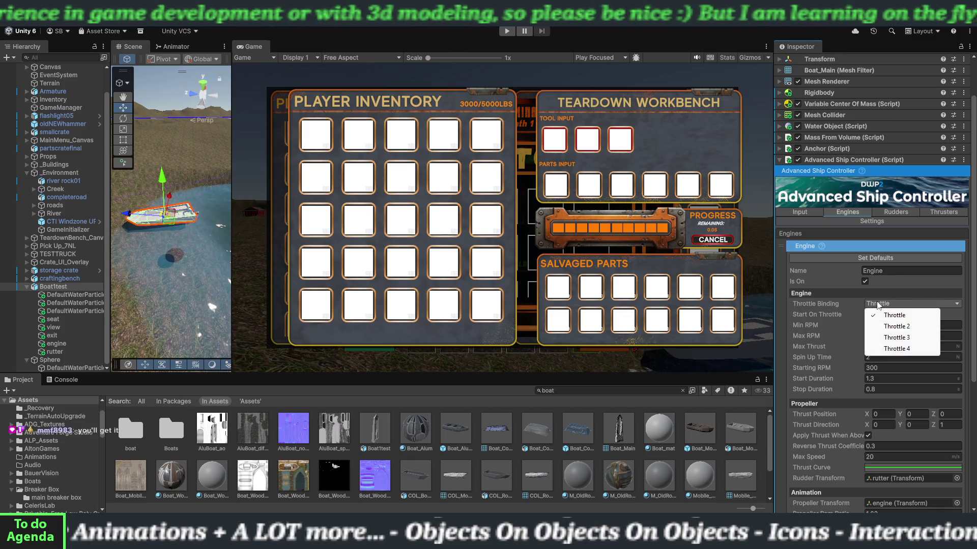
left_click(857, 295)
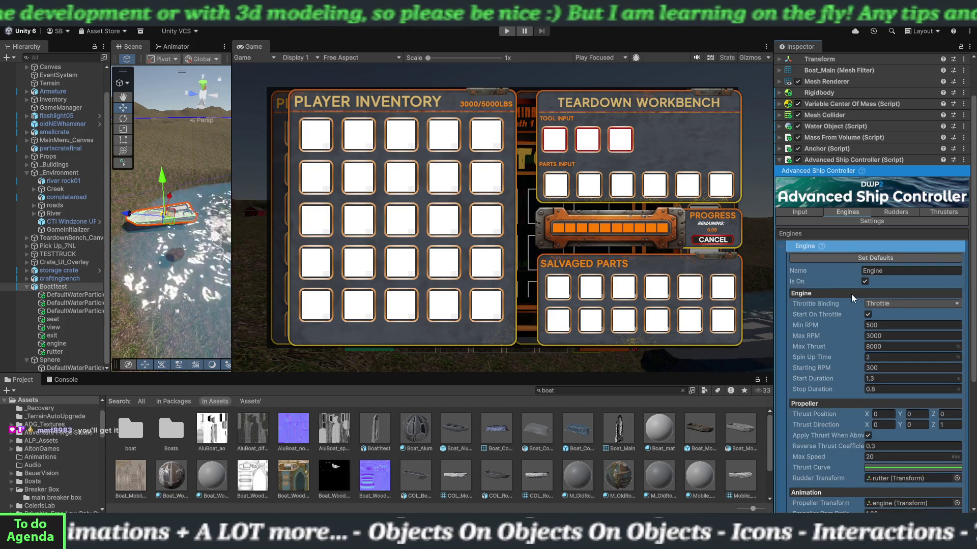
Look over the Rudders and anchor/stabilization Settings, then return to Engines showing Max Thrust 8000.
left_click(886, 214)
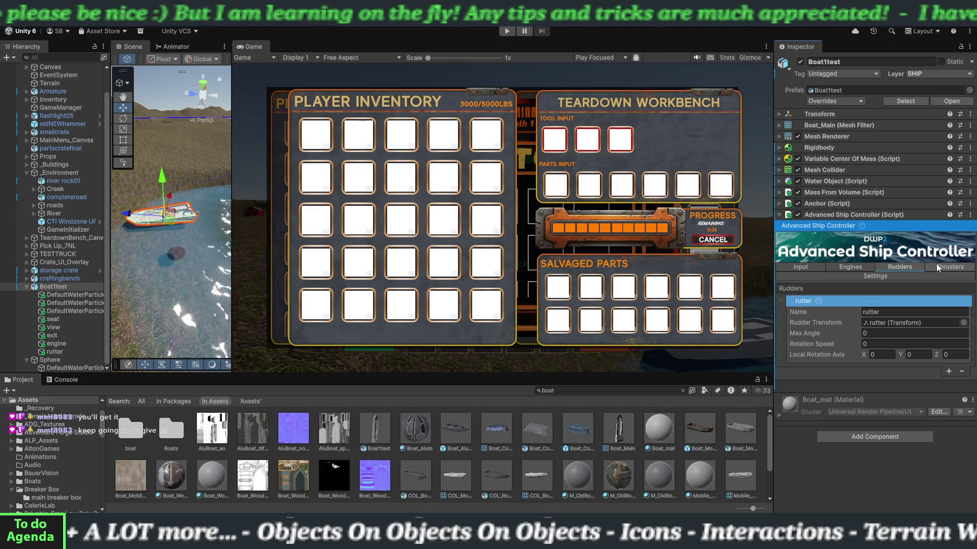
left_click(859, 277)
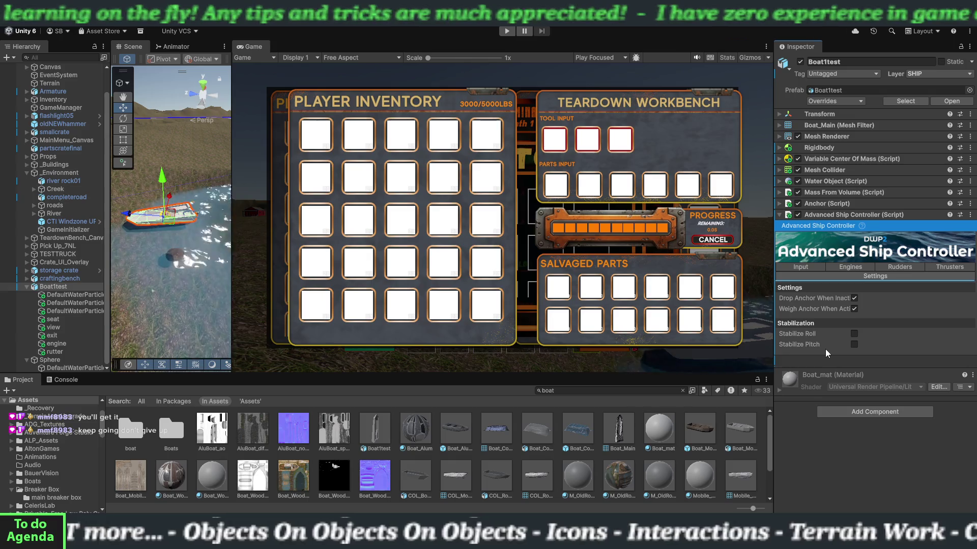
left_click(848, 268)
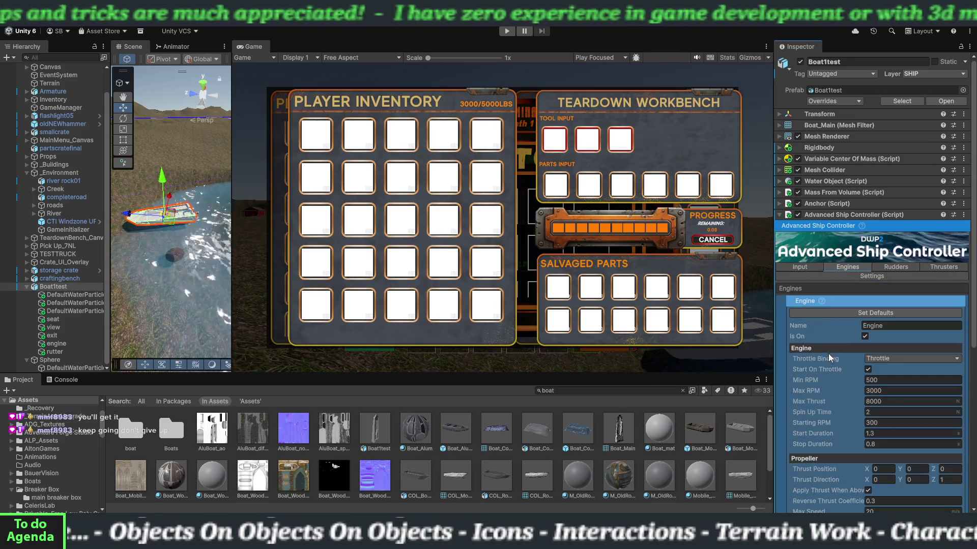
scroll(830, 356, "down", 3)
scroll(829, 359, "down", 6)
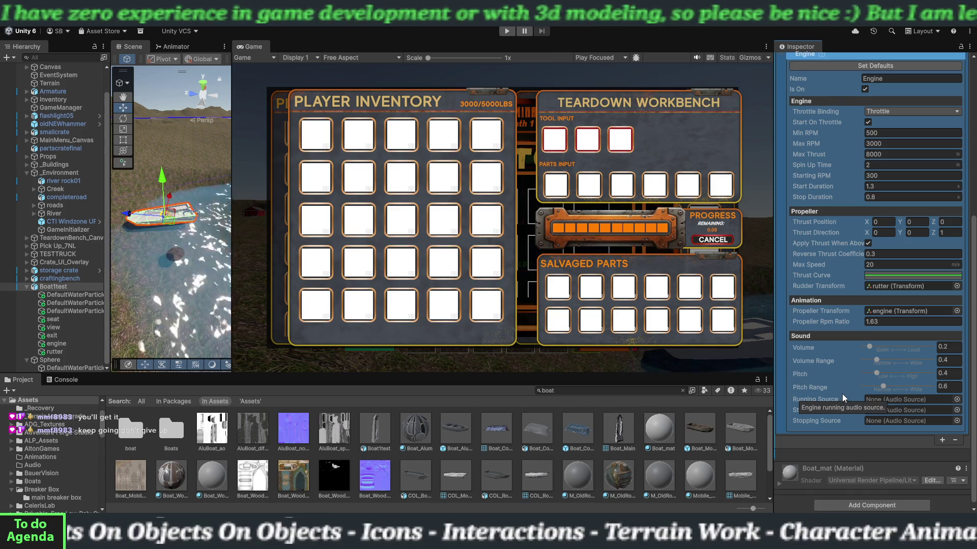
scroll(834, 376, "up", 5)
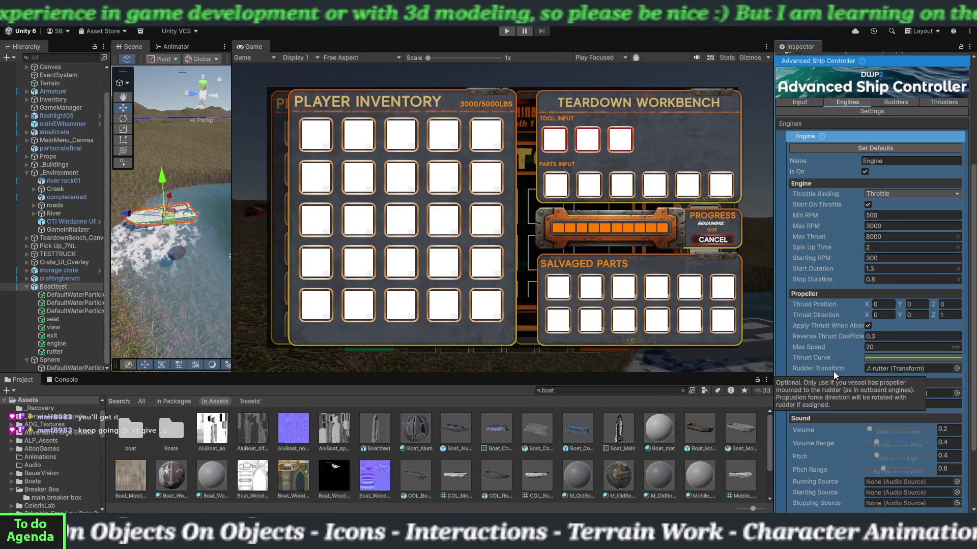
scroll(834, 372, "up", 2)
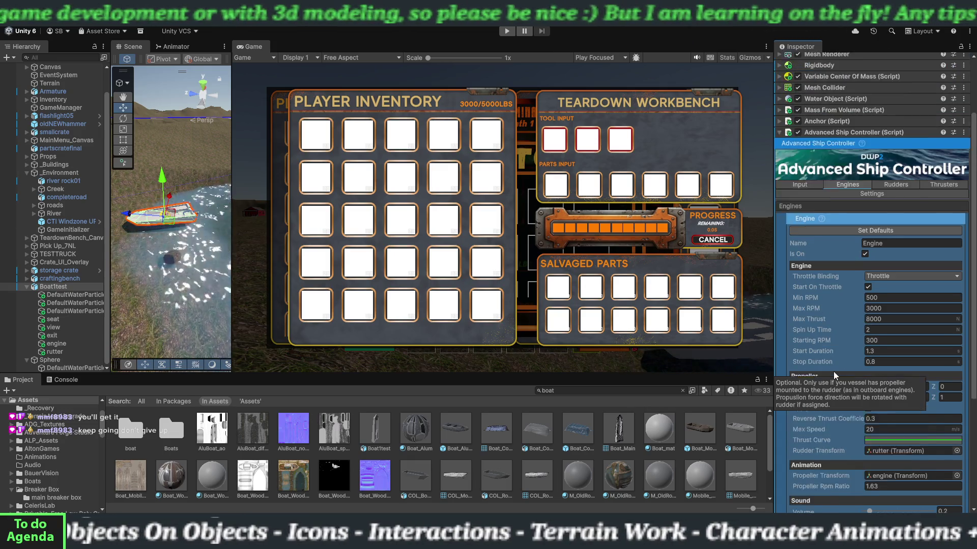
scroll(834, 372, "up", 1)
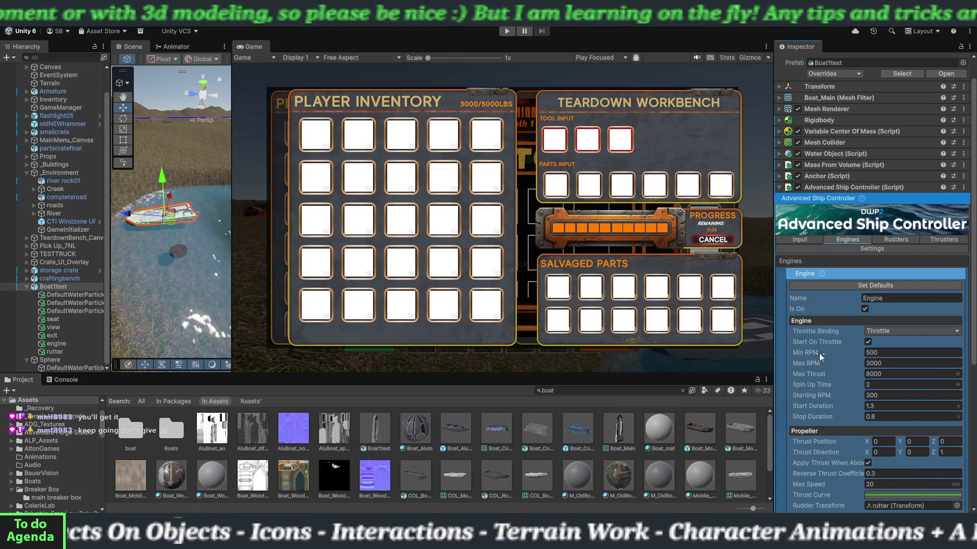
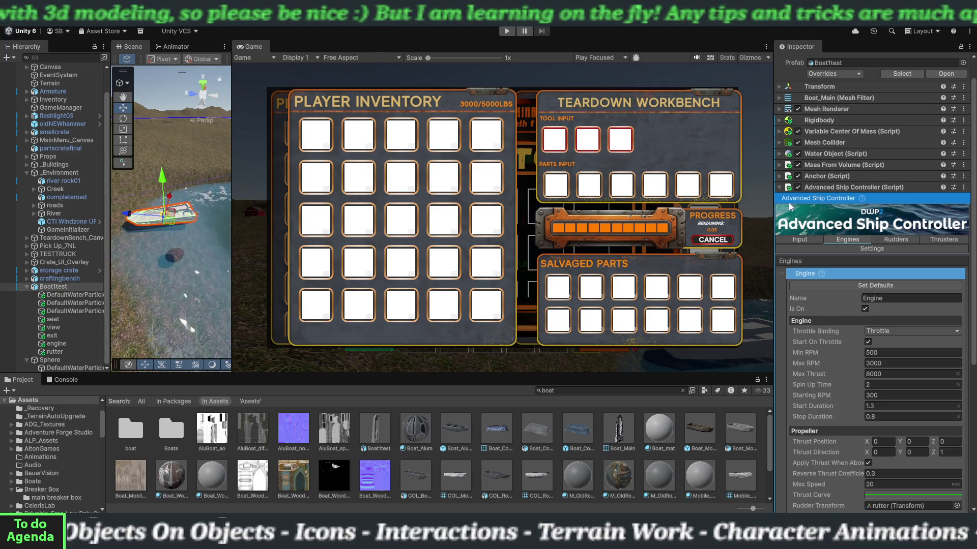
Collapse the Advanced Ship Controller, then add the Input Manager Ship Input Provider component.
left_click(780, 187)
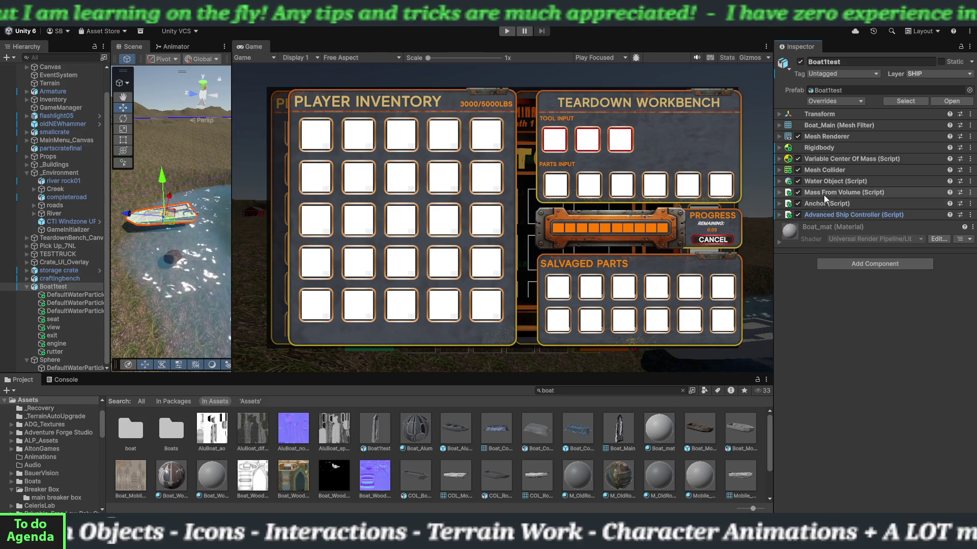
left_click(834, 262)
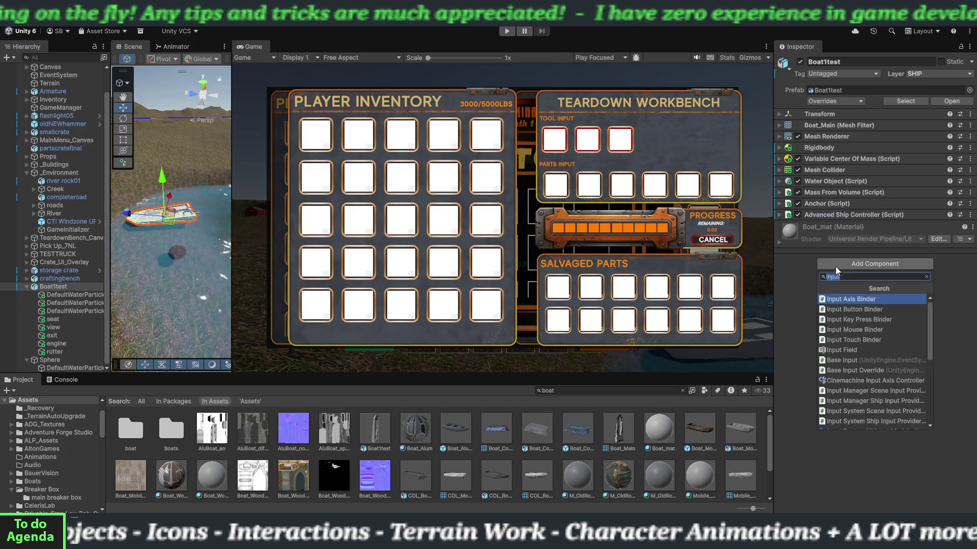
left_click(850, 401)
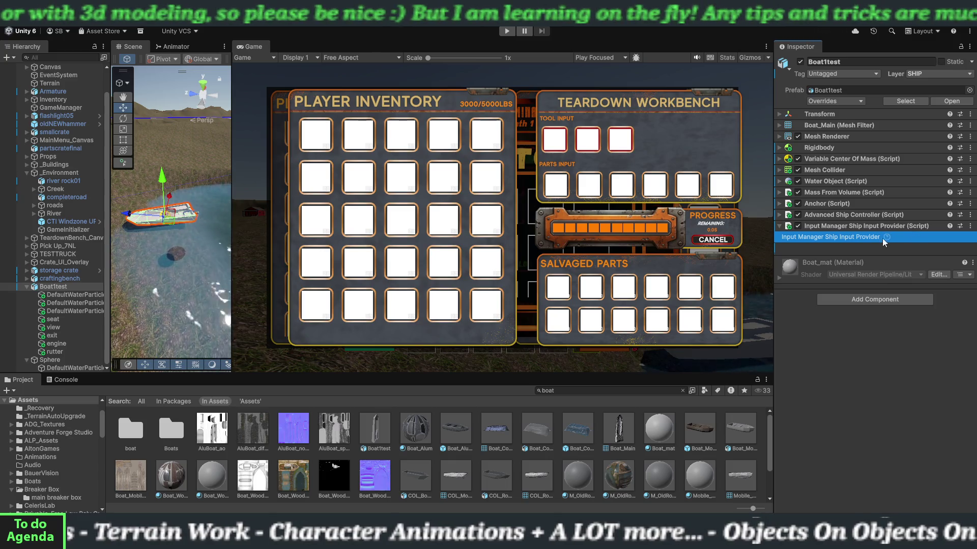
Toggle the input provider's details, then open and dismiss its component options menu.
left_click(834, 227)
left_click(834, 227)
left_click(834, 227)
left_click(834, 227)
left_click(834, 227)
left_click(835, 226)
right_click(834, 227)
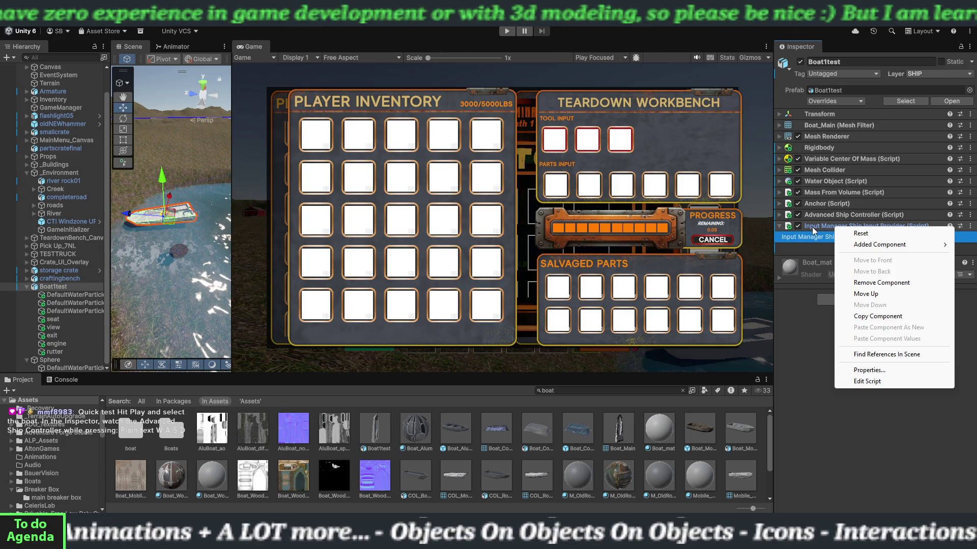
left_click(813, 238)
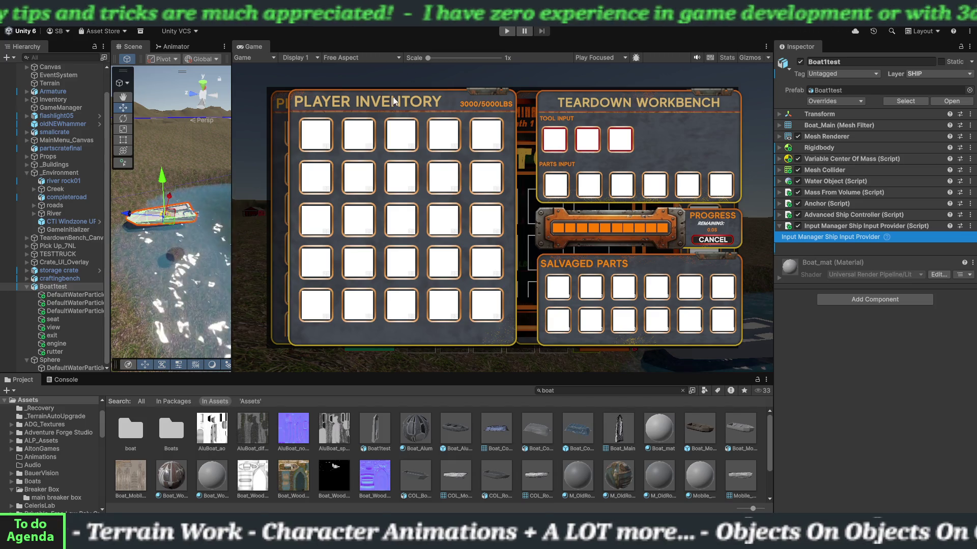
Expand the Advanced Ship Controller and view its Input tab's steering and throttle states.
left_click(789, 216)
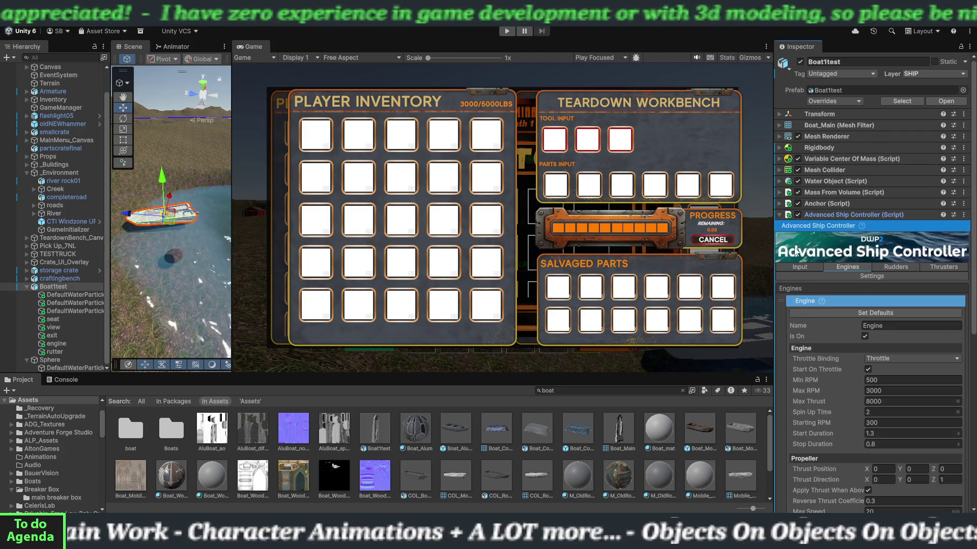
left_click(808, 270)
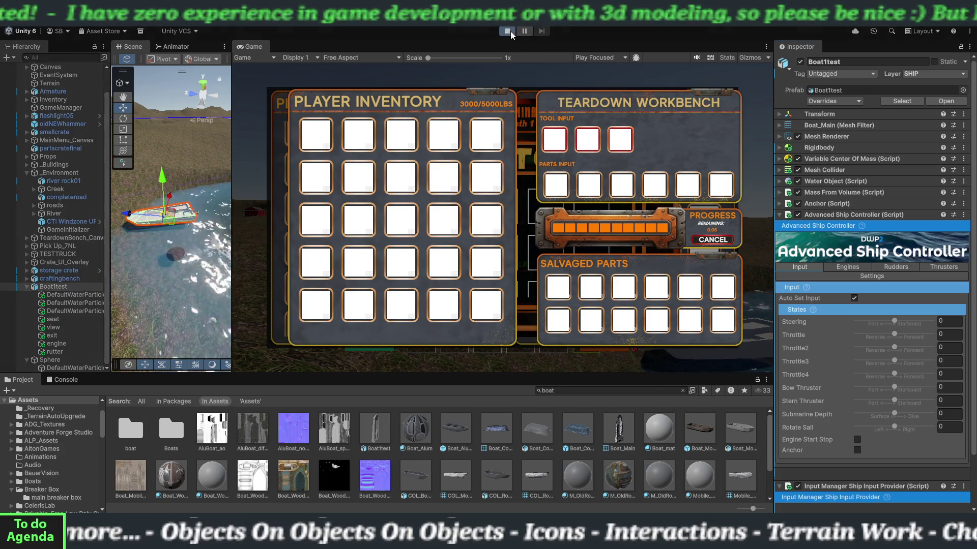
Play the scene, walk to Boat1test and board it, then stop and show the Console.
left_click(510, 31)
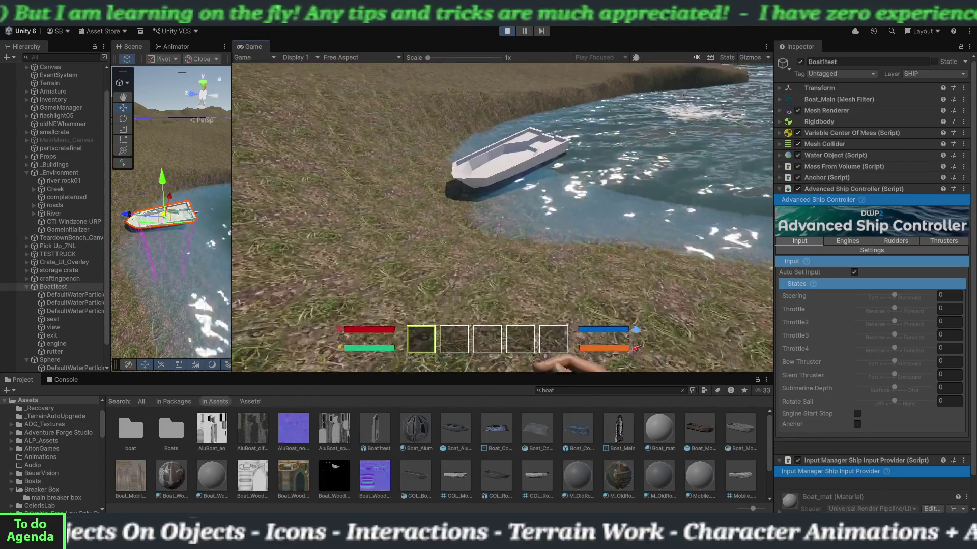
key("w")
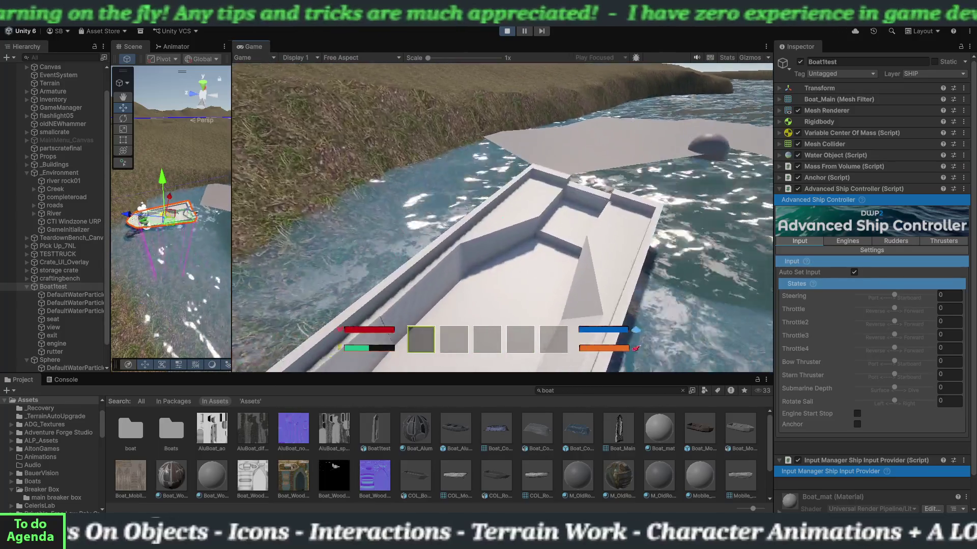
key("e")
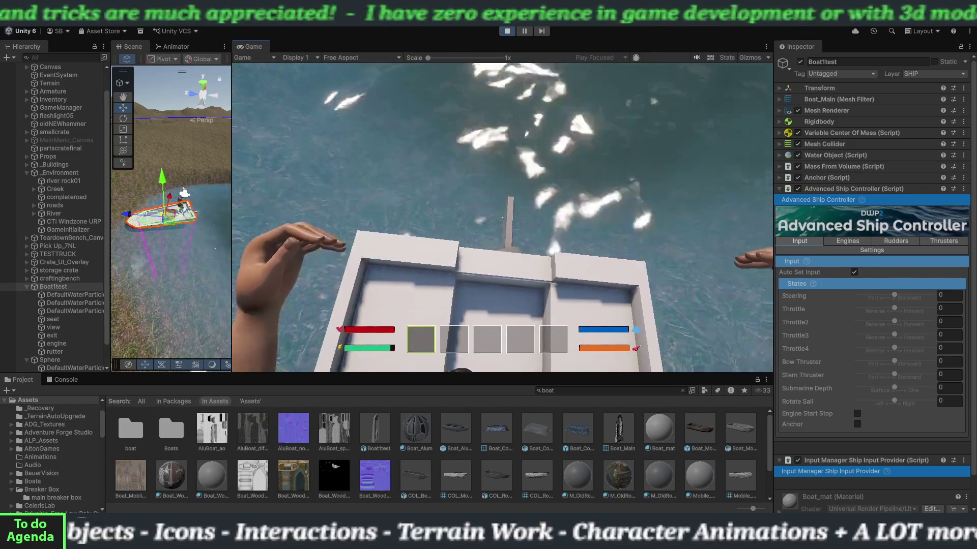
key("e")
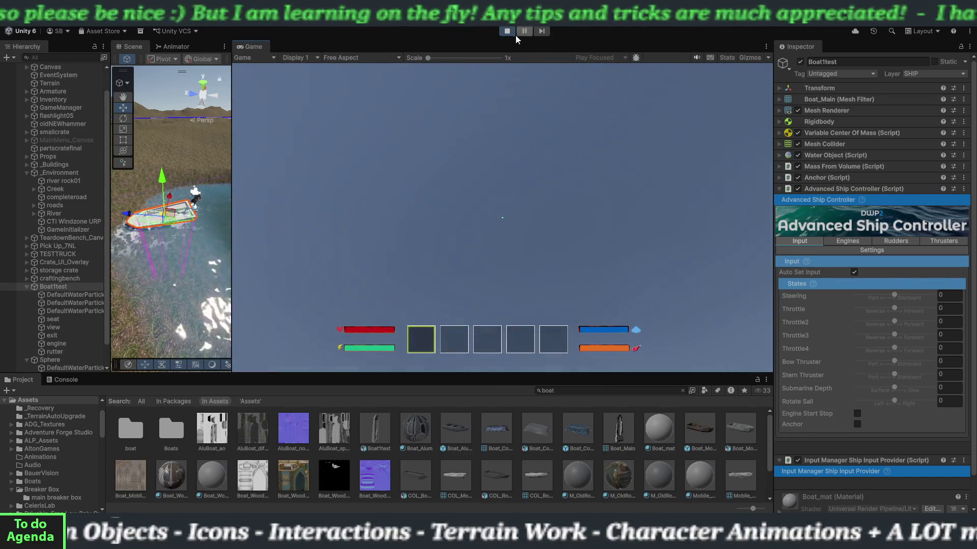
left_click(511, 30)
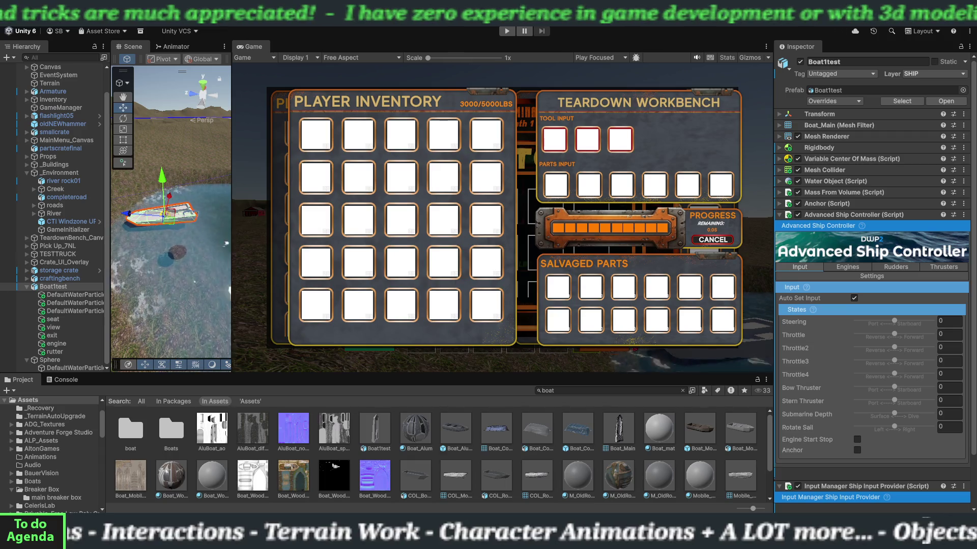
left_click(71, 379)
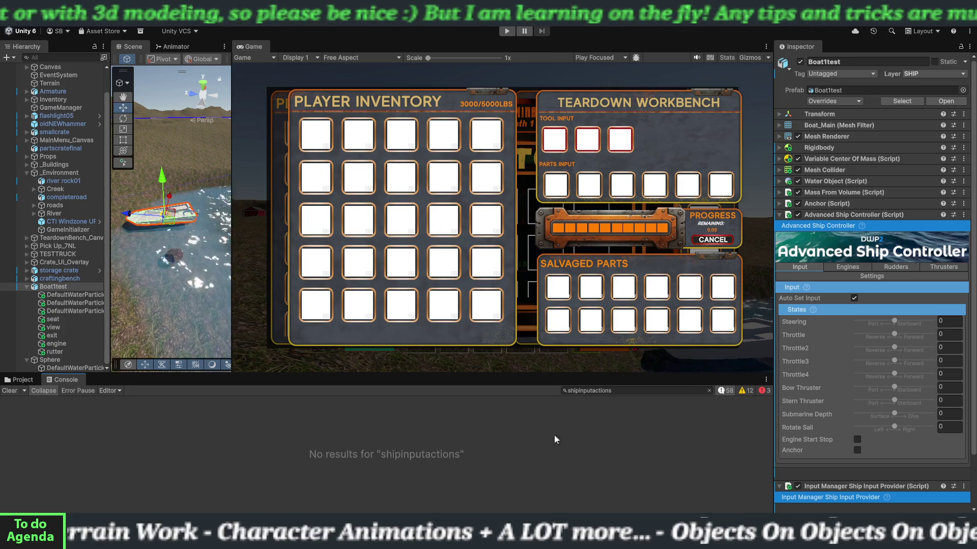
Clear the Console's 'shipinputactions' filter and browse the timer and EquipmentManager log entries.
left_click(712, 388)
left_click(710, 391)
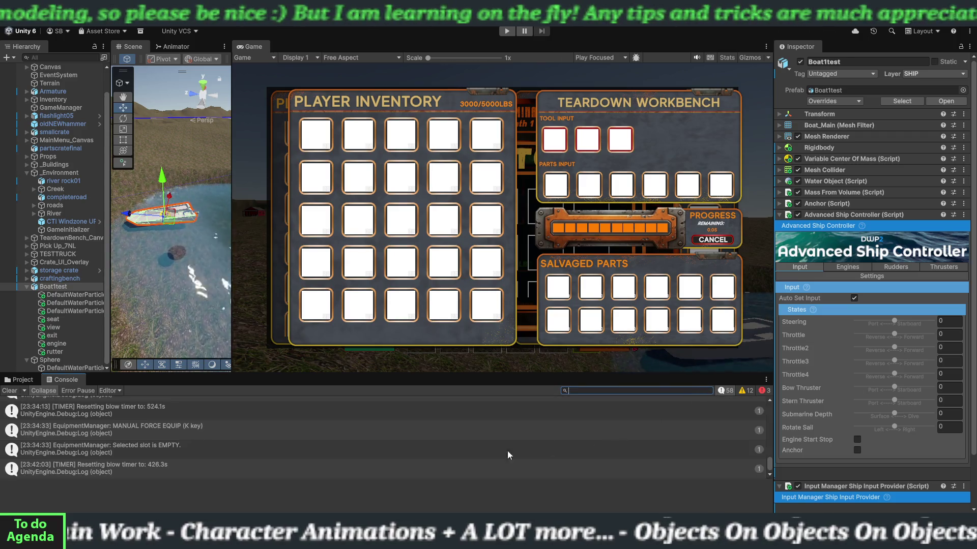
scroll(299, 467, "down", 2)
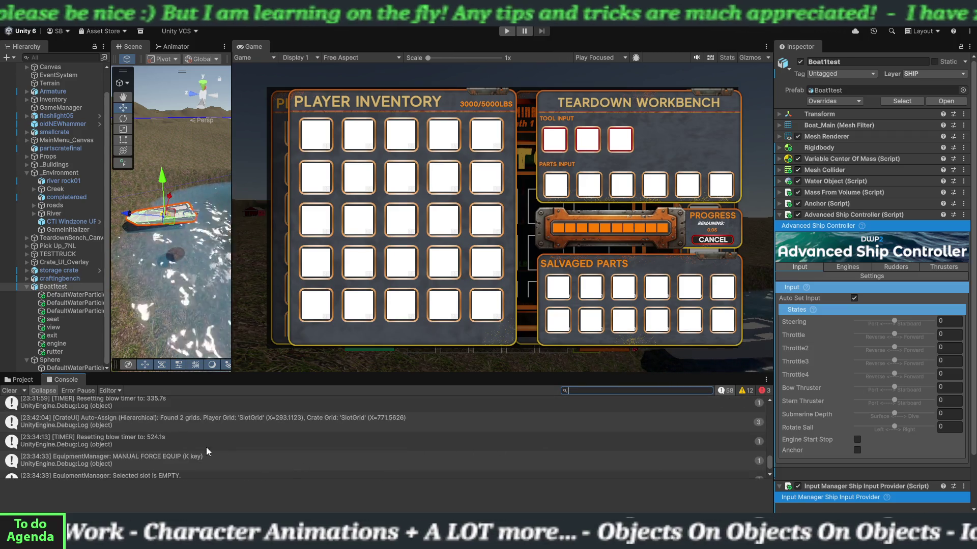
scroll(189, 429, "down", 2)
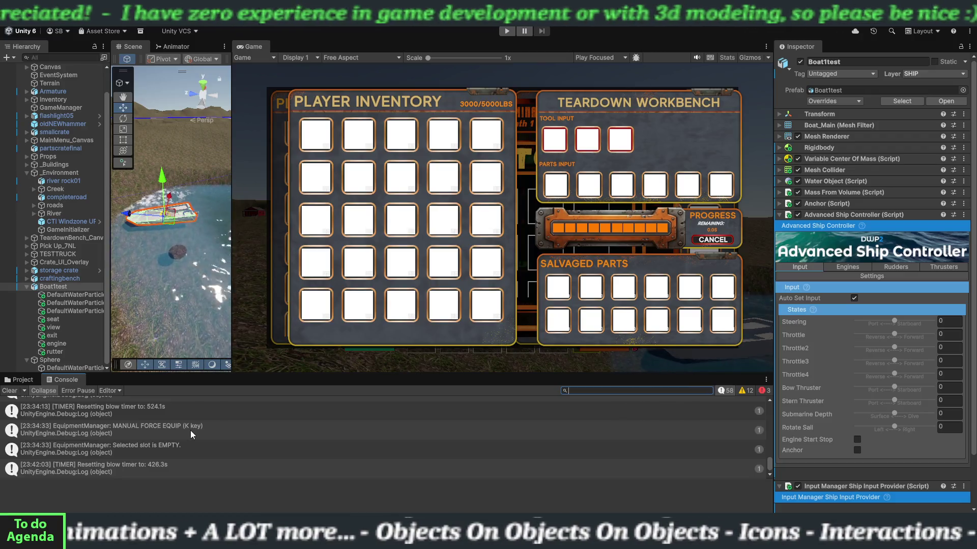
scroll(191, 431, "up", 4)
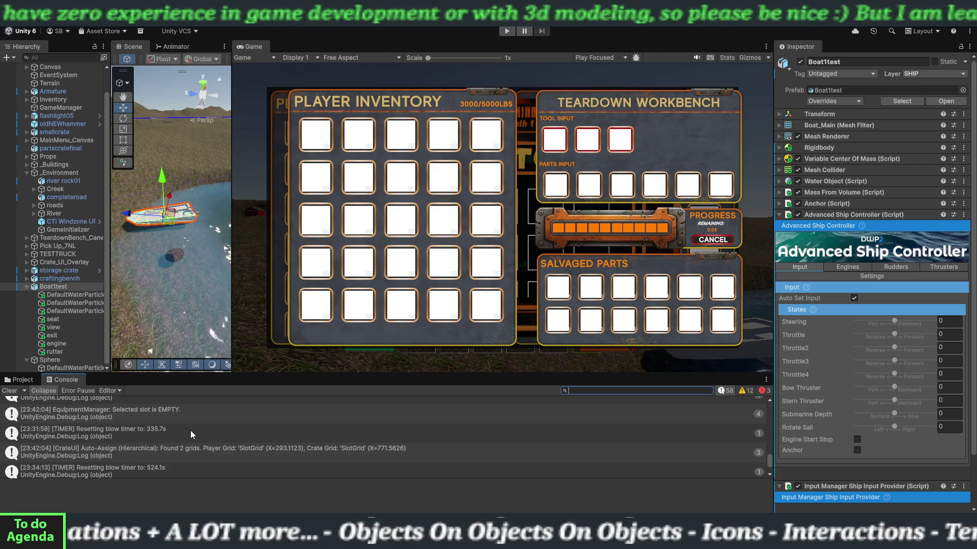
scroll(190, 431, "up", 2)
scroll(190, 431, "up", 2)
scroll(191, 430, "up", 2)
scroll(190, 430, "up", 3)
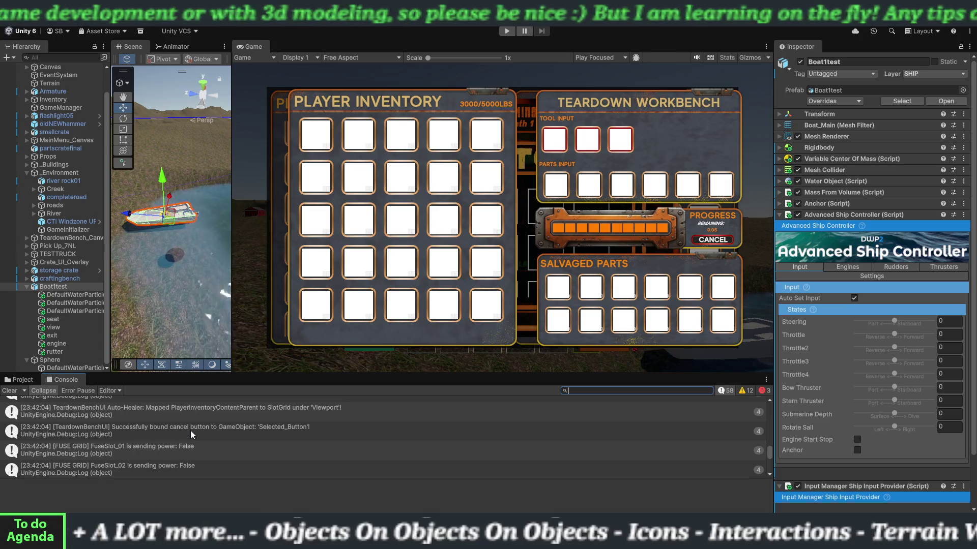
scroll(191, 430, "down", 3)
scroll(190, 430, "up", 5)
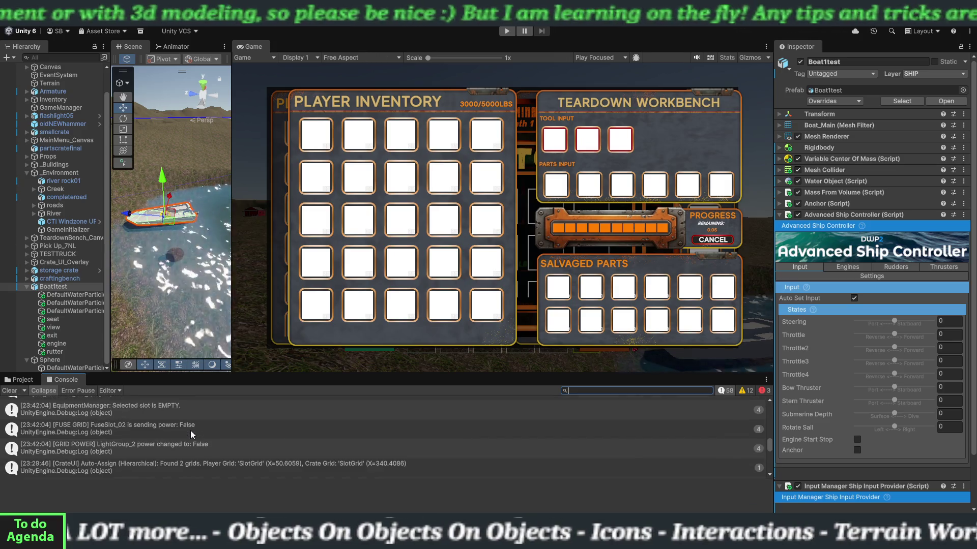
scroll(191, 430, "down", 5)
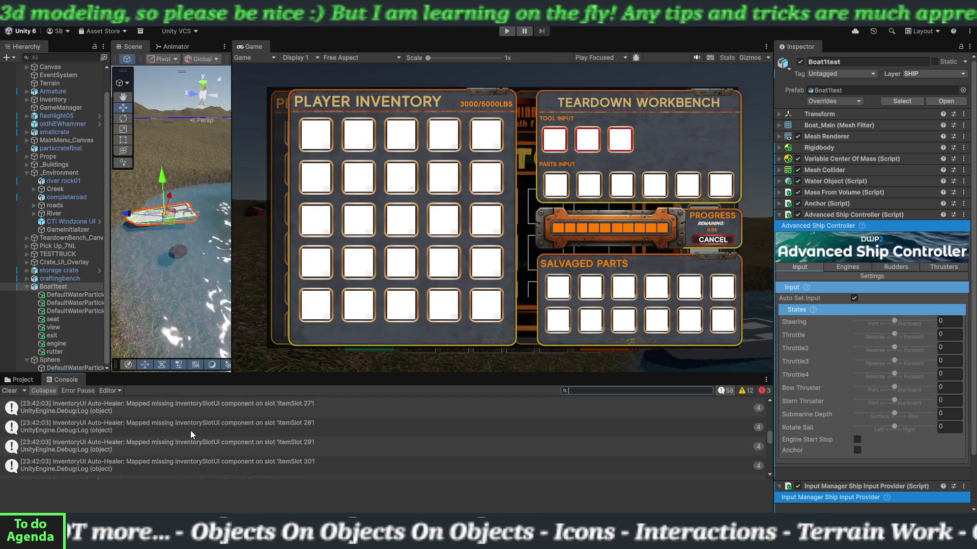
scroll(191, 429, "down", 5)
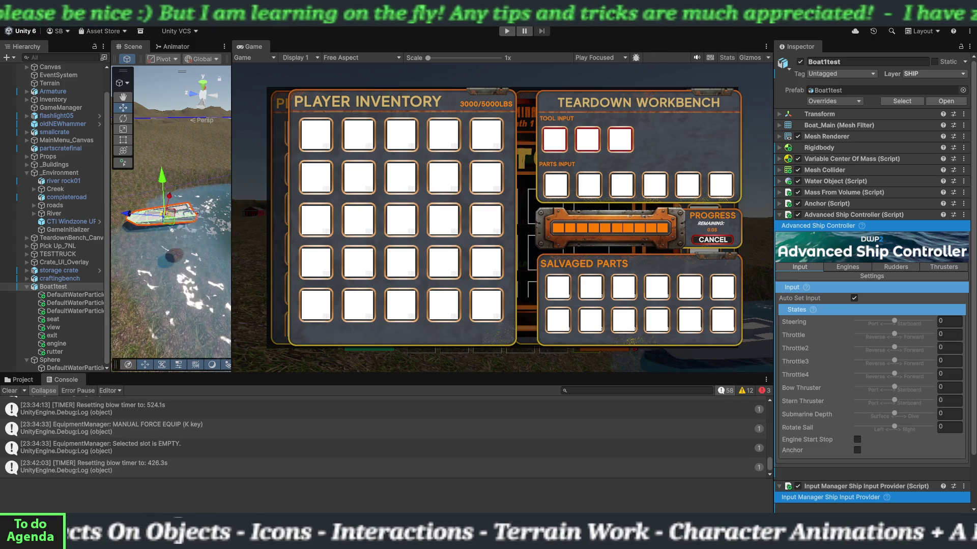
key("alt+e")
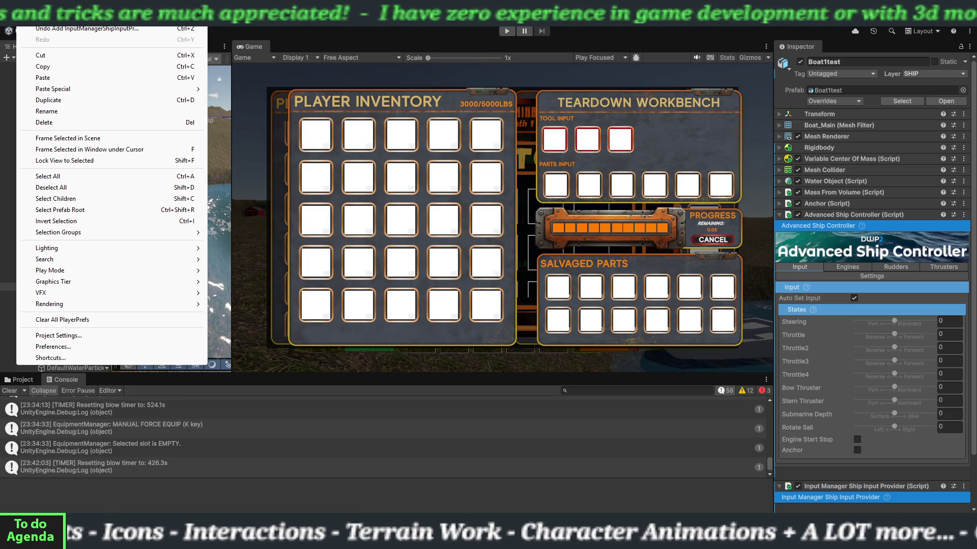
Show the Edit menu's Graphics Tier submenu, then close the menu without choosing anything.
mouse_move(93, 285)
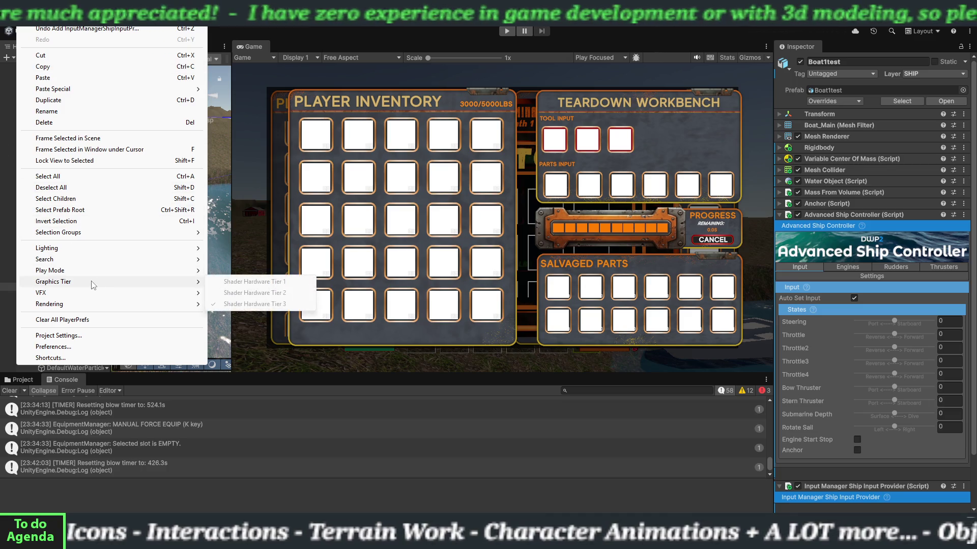
left_click(79, 331)
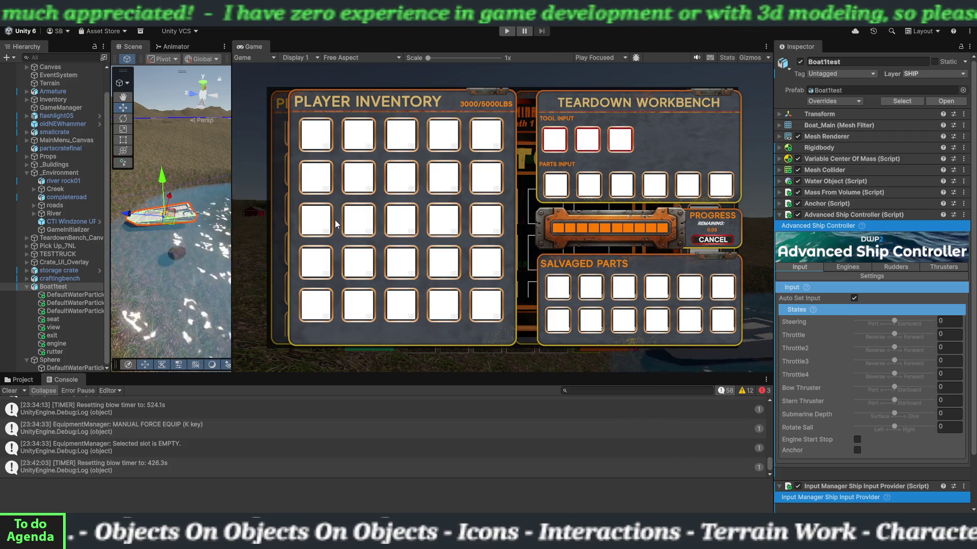
Enlarge the Scene view over the Game view to see Boat1test on the river.
left_click_drag(230, 239, 596, 239)
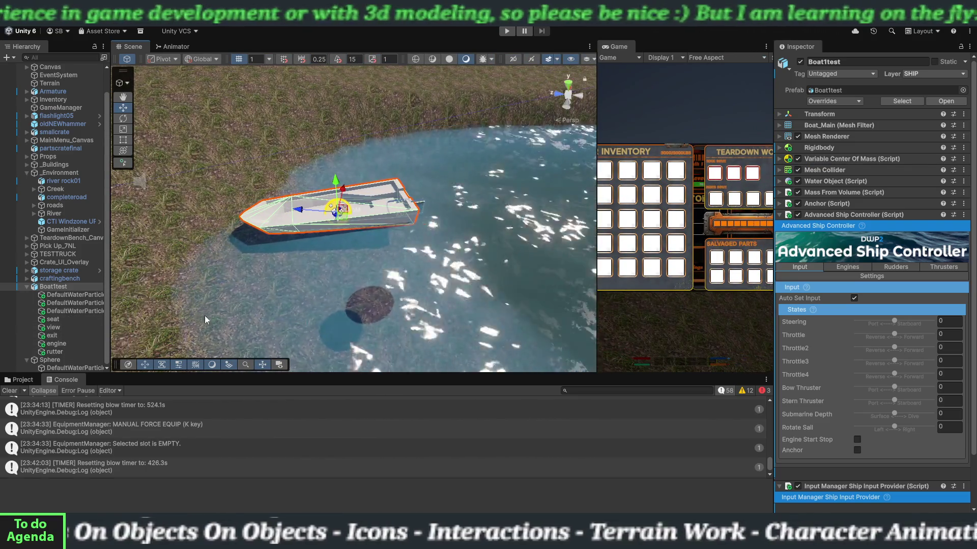
Collapse the Advanced Ship Controller (Script) component in the Inspector.
left_click(783, 213)
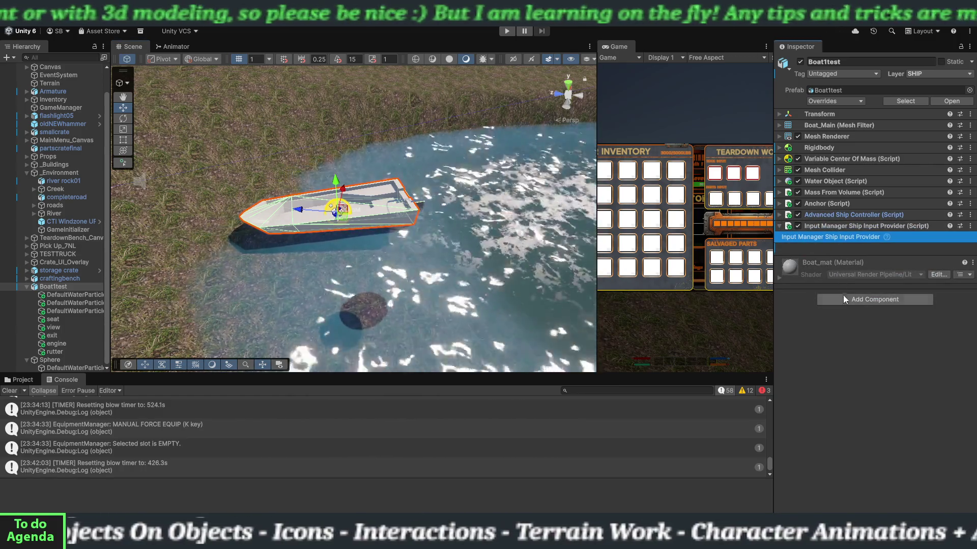
Add a Vehicle Interaction component to Boat1test via a 'veh' search and expand it.
left_click(843, 297)
type("veh")
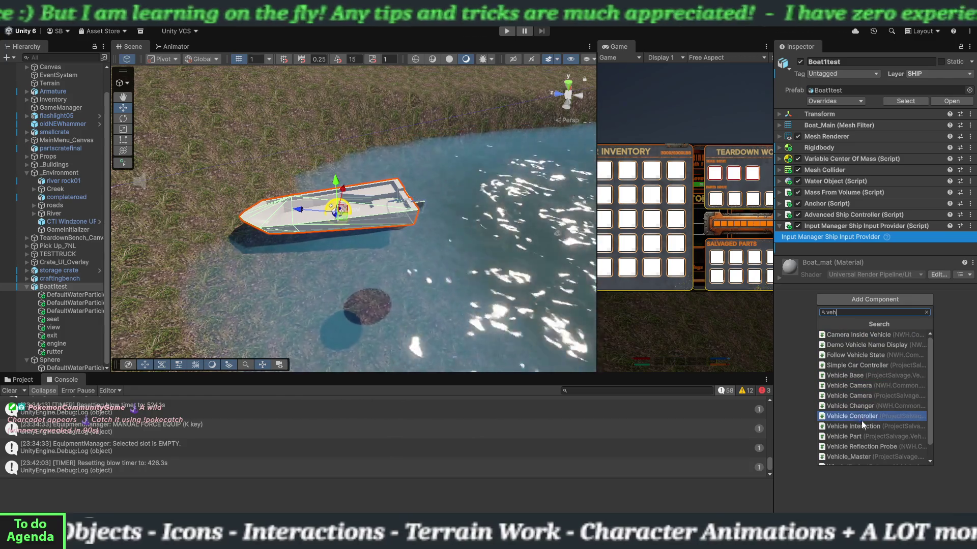
left_click(862, 425)
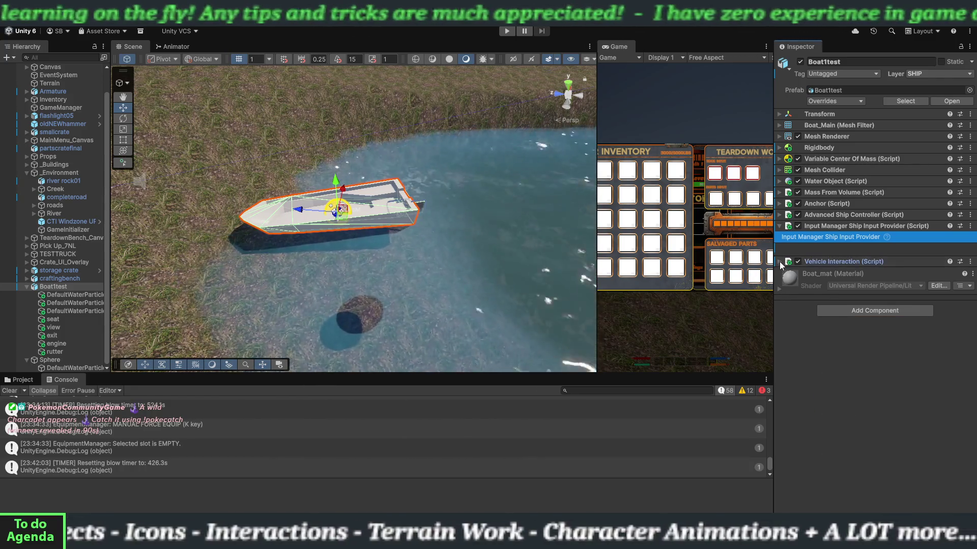
left_click(779, 262)
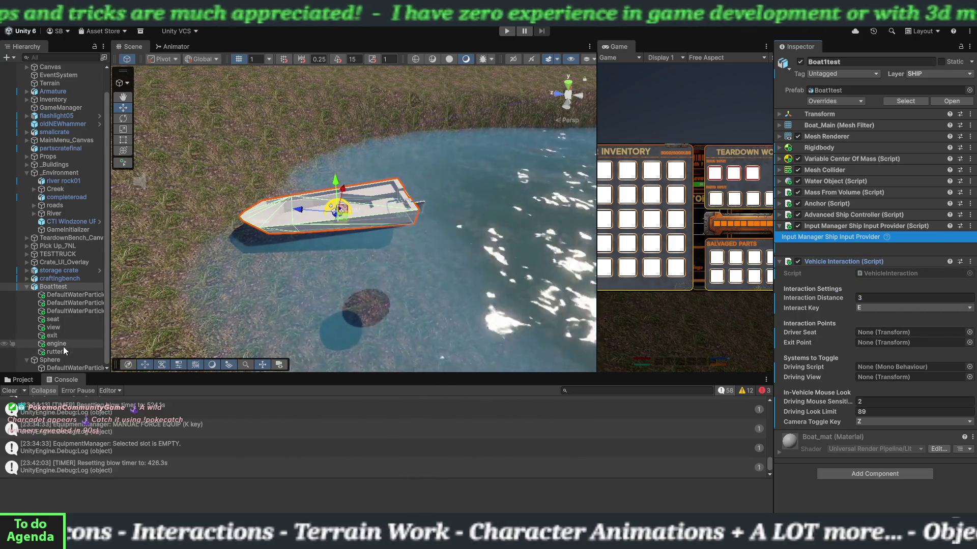
Assign the seat, view, exit and Advanced Ship Controller fields, keeping Z as the camera toggle key.
mouse_move(59, 320)
left_mouse_down()
mouse_move(869, 344)
mouse_move(877, 333)
left_mouse_up()
mouse_move(59, 328)
left_mouse_down()
mouse_move(829, 366)
mouse_move(859, 379)
left_mouse_up()
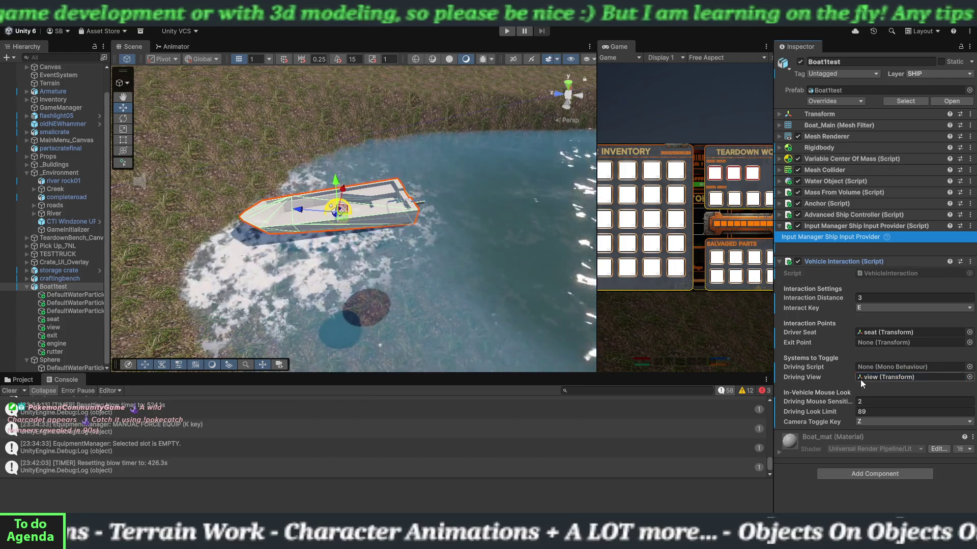
left_click_drag(65, 336, 859, 346)
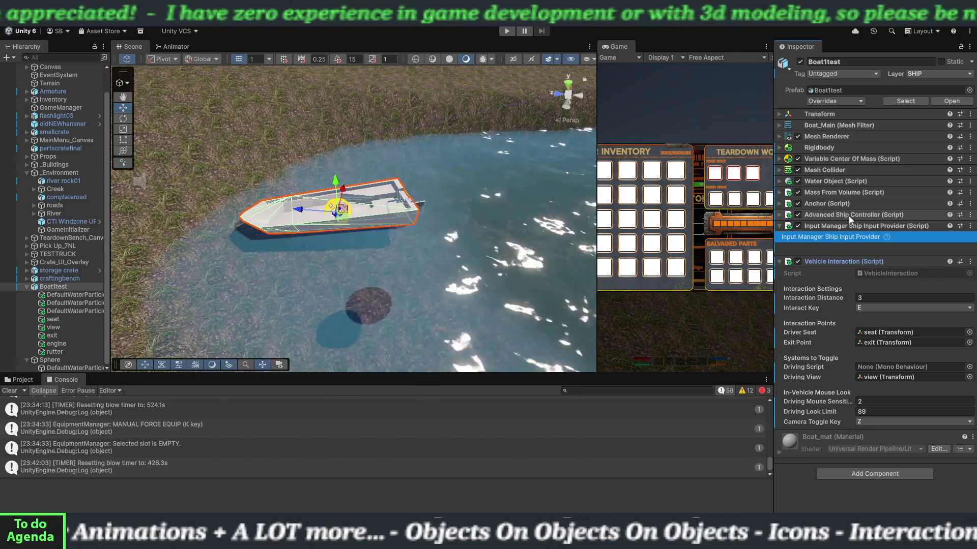
mouse_move(853, 213)
left_mouse_down()
mouse_move(878, 298)
mouse_move(878, 367)
left_mouse_up()
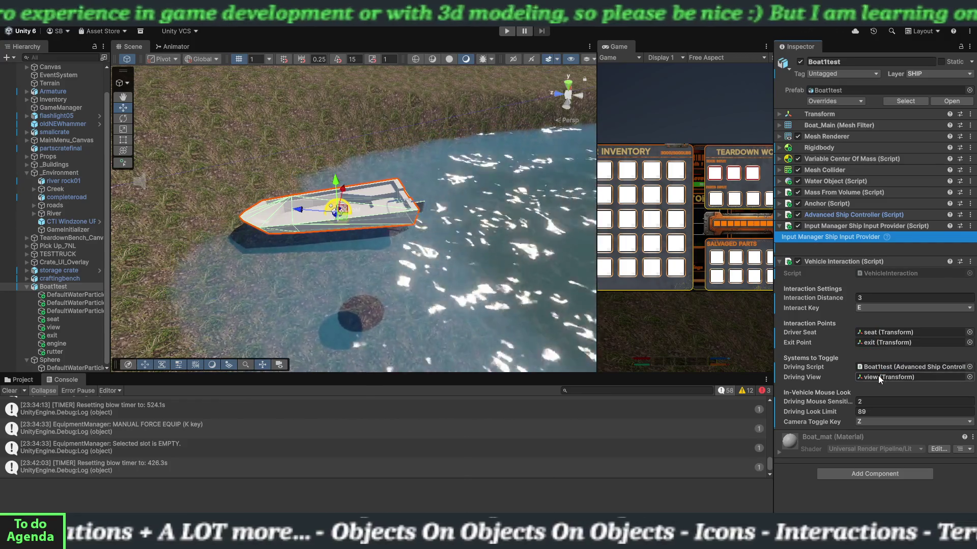
left_click(868, 422)
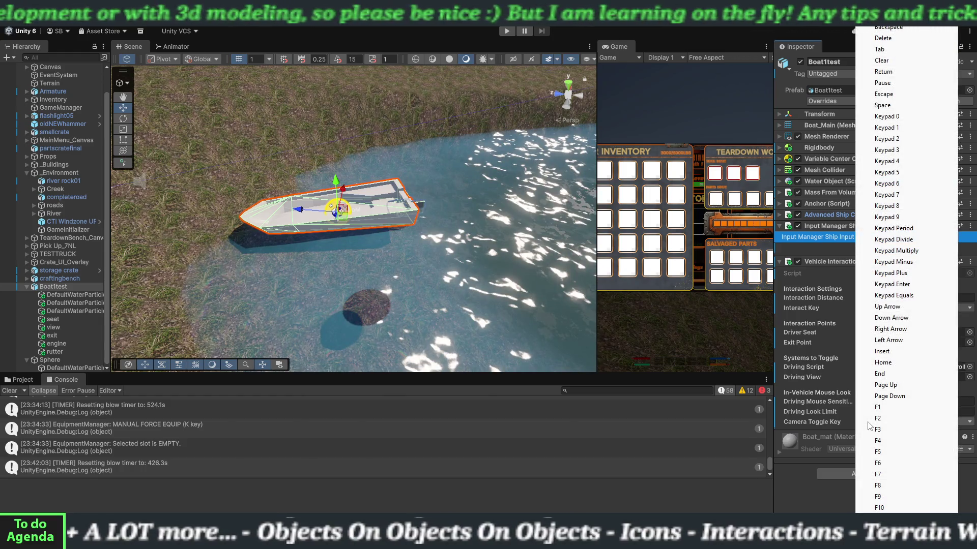
left_click(839, 422)
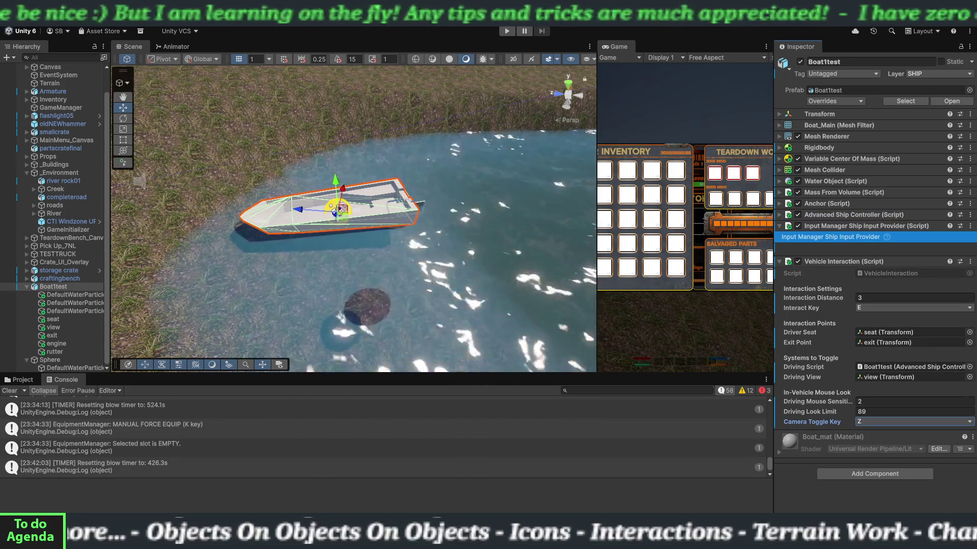
left_click_drag(597, 124, 277, 124)
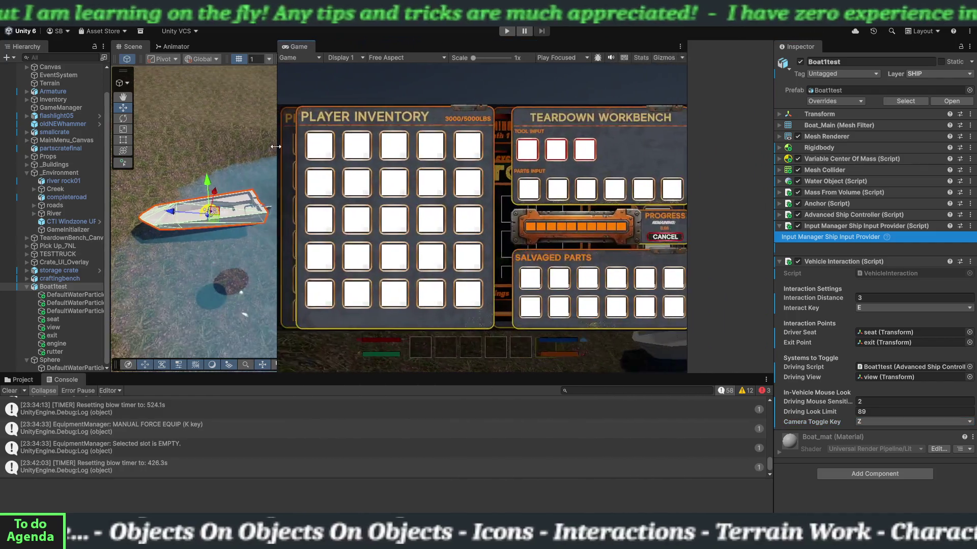
Enter play mode to test the boat.
left_click(502, 30)
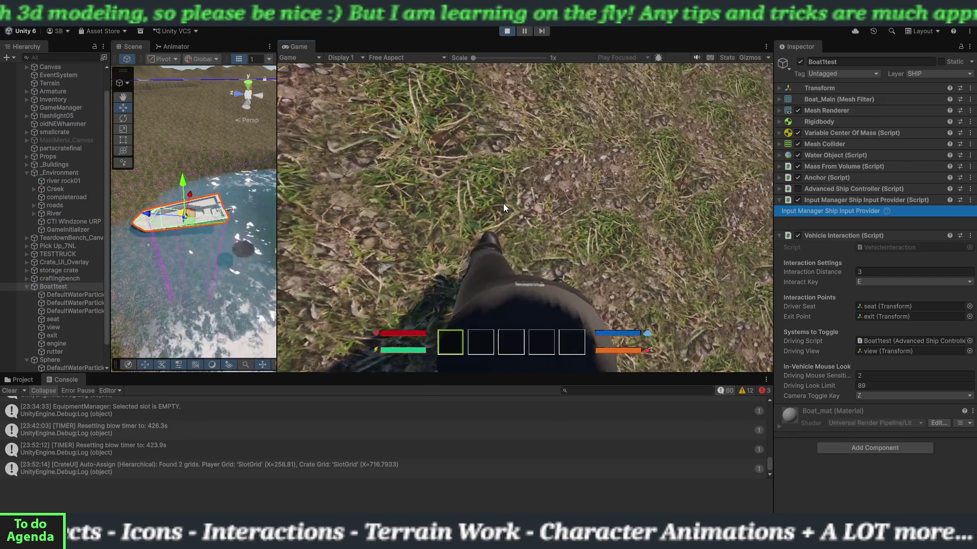
Walk the player up to Boat1test and board it into the driver seat.
left_click(502, 204)
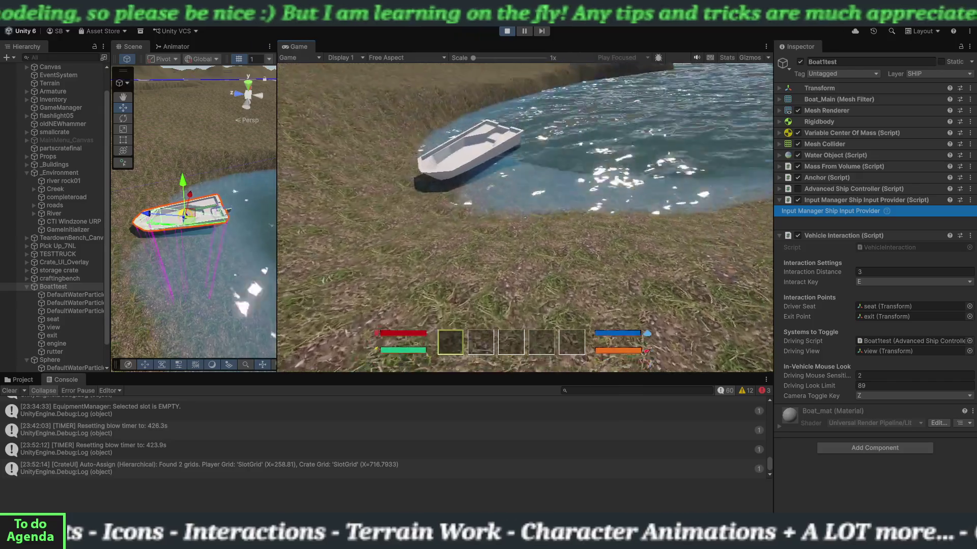
key("w")
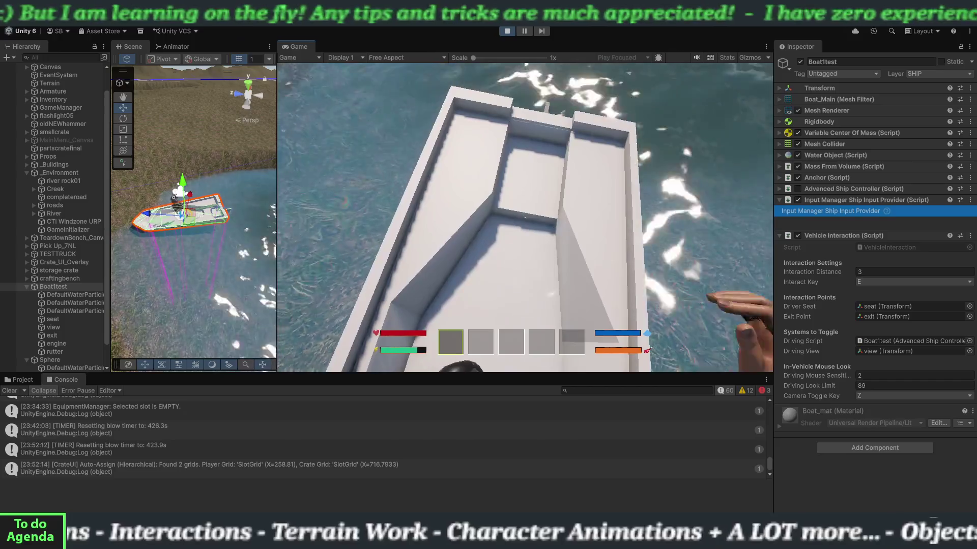
key("e")
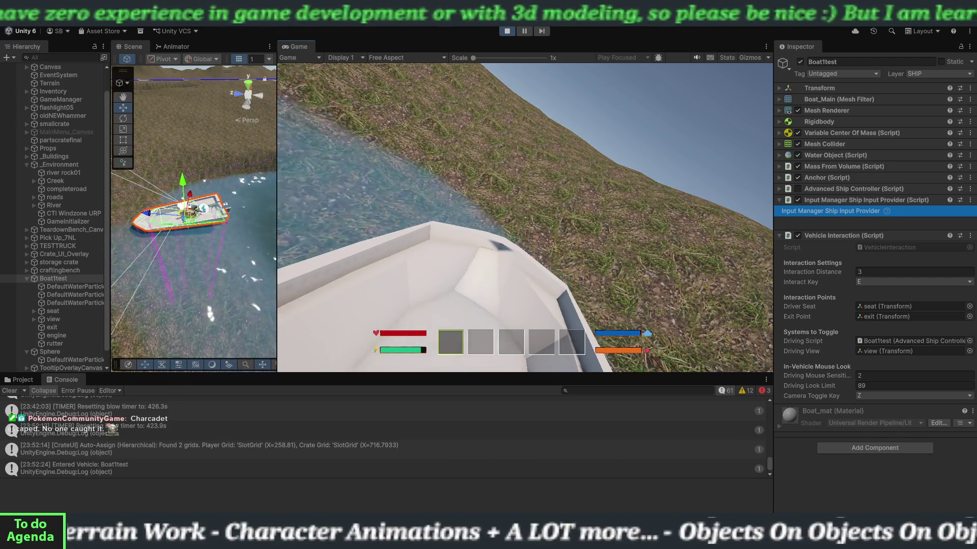
Toggle the inventory, cycle the driving cameras with Z, then stop play mode.
key("i")
key("i")
key("i")
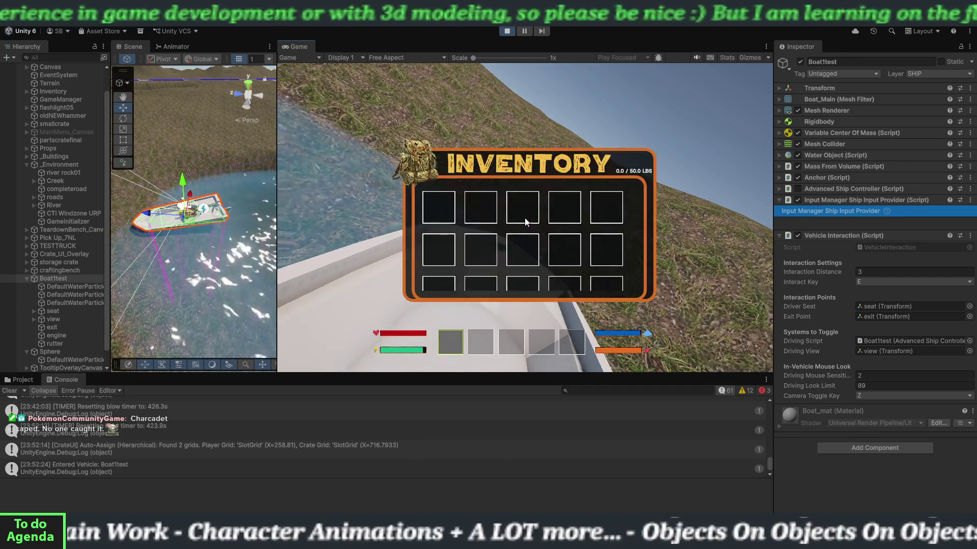
key("i")
key("i")
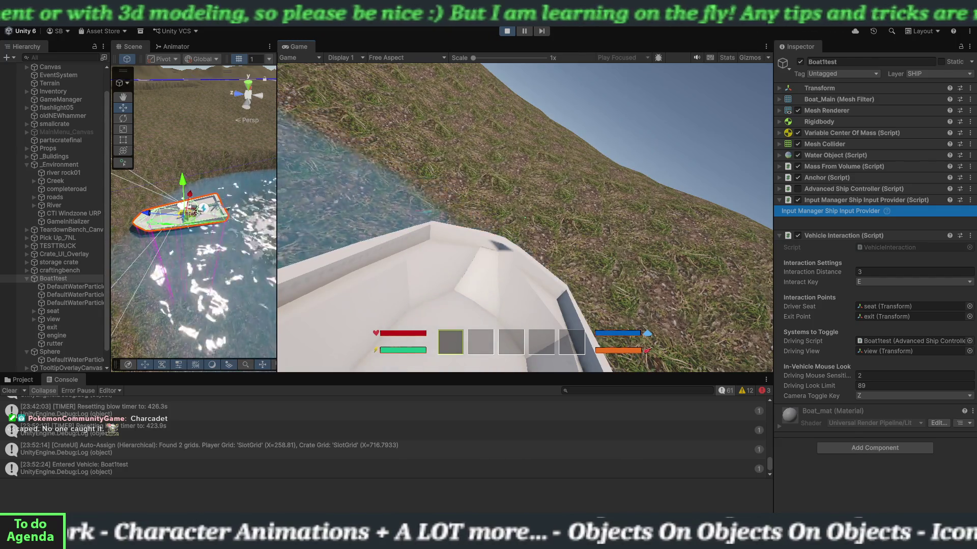
key("z")
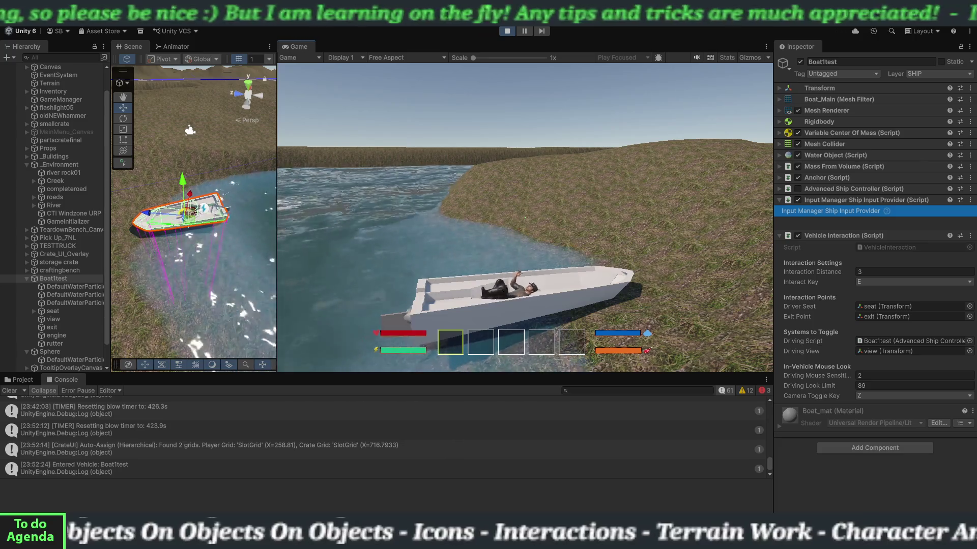
key("z")
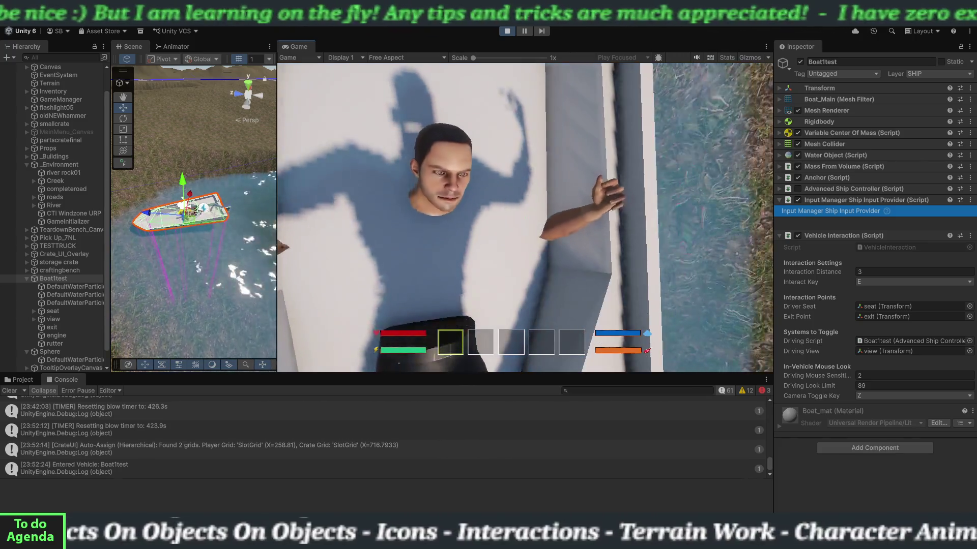
key("z")
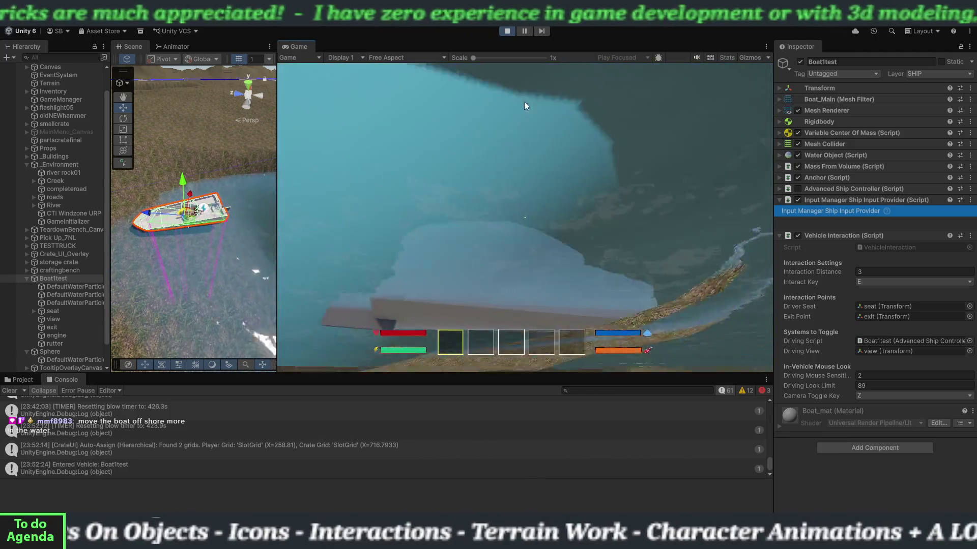
left_click(508, 33)
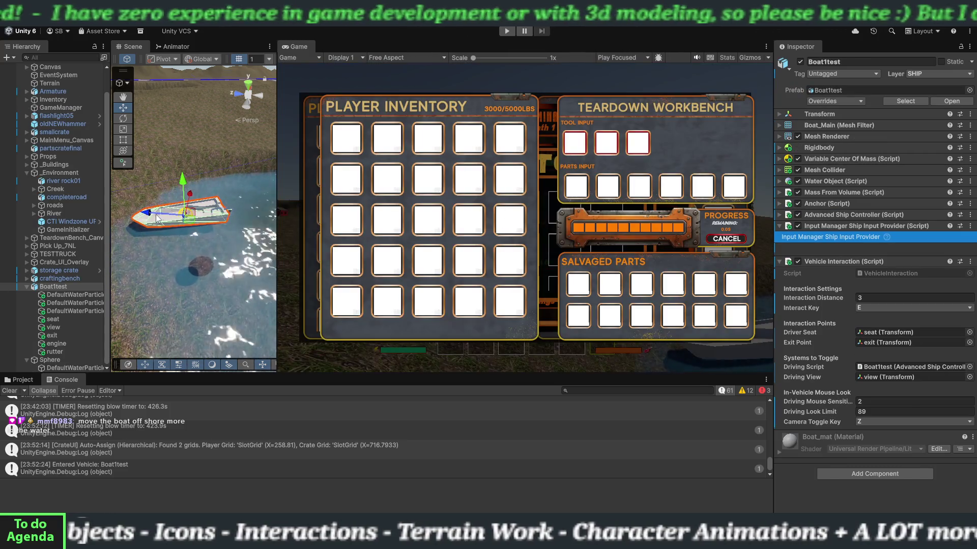
Drag Boat1test farther from shore onto the water and restart play mode.
left_click_drag(154, 219, 211, 228)
left_click(507, 32)
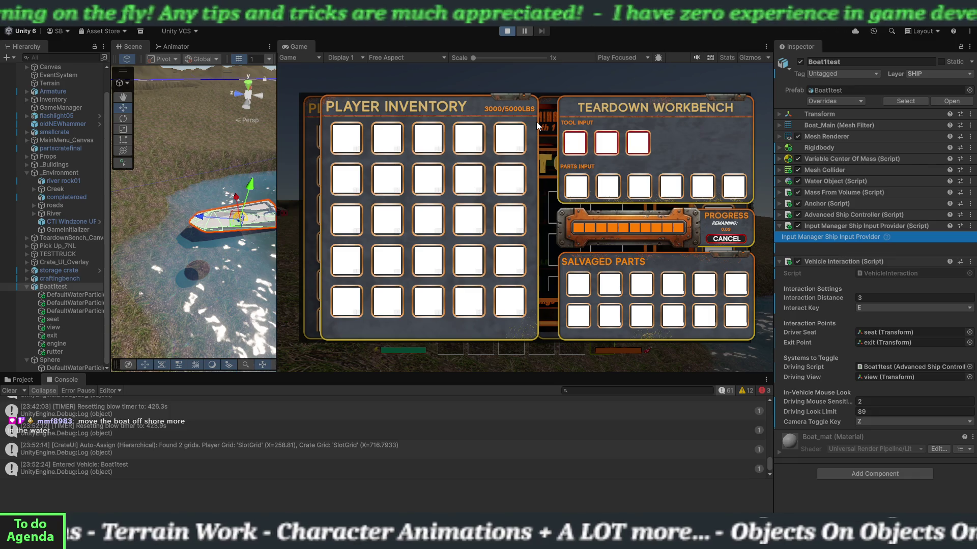
Close the inventory screen, swim the player to Boat1test and board it.
key("Tab")
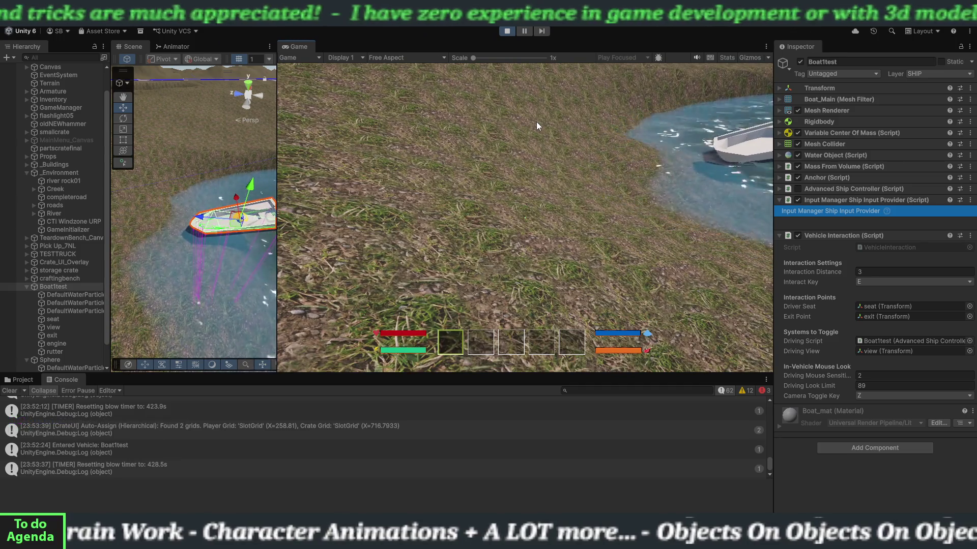
left_click(536, 121)
key("w")
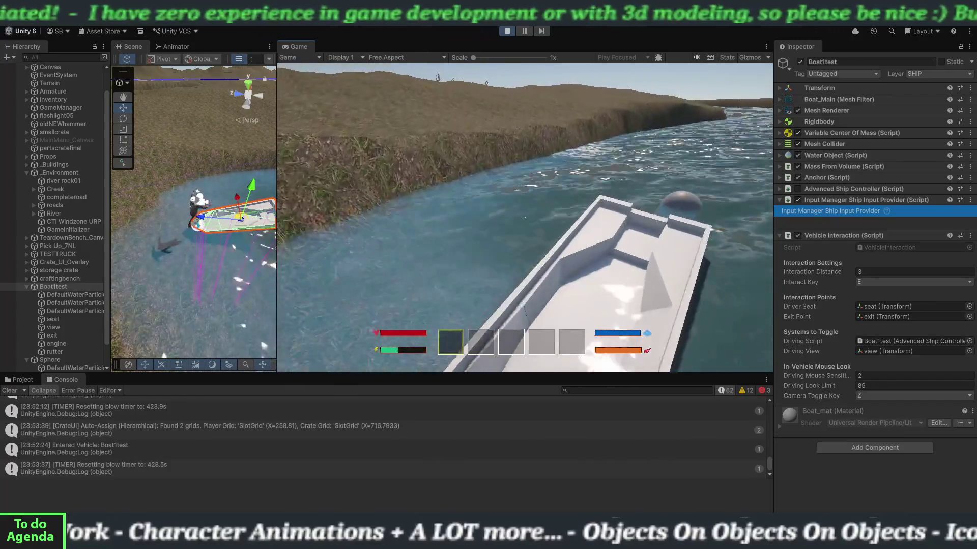
key("e")
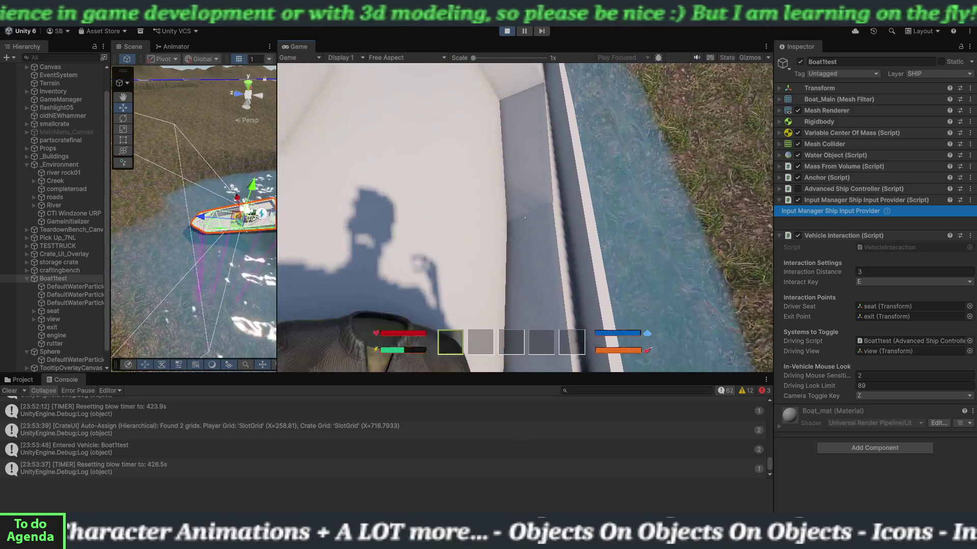
Toggle between driver and third-person boat cameras, exit and reboard, then stop the game.
key("z")
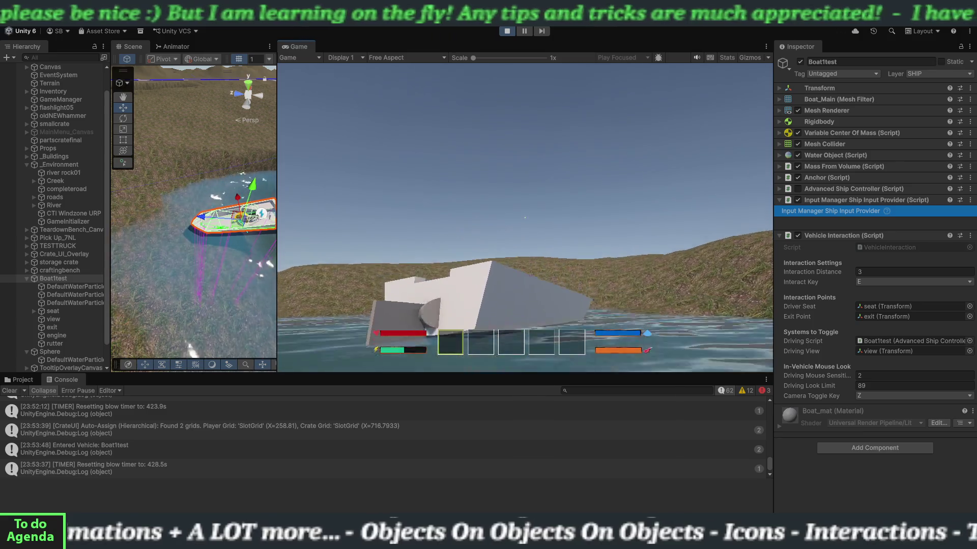
key("e")
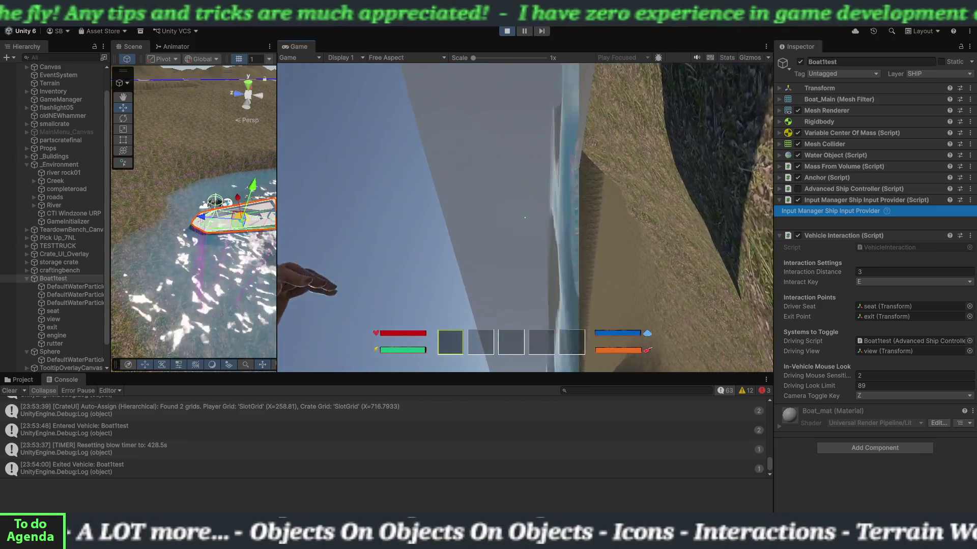
key("e")
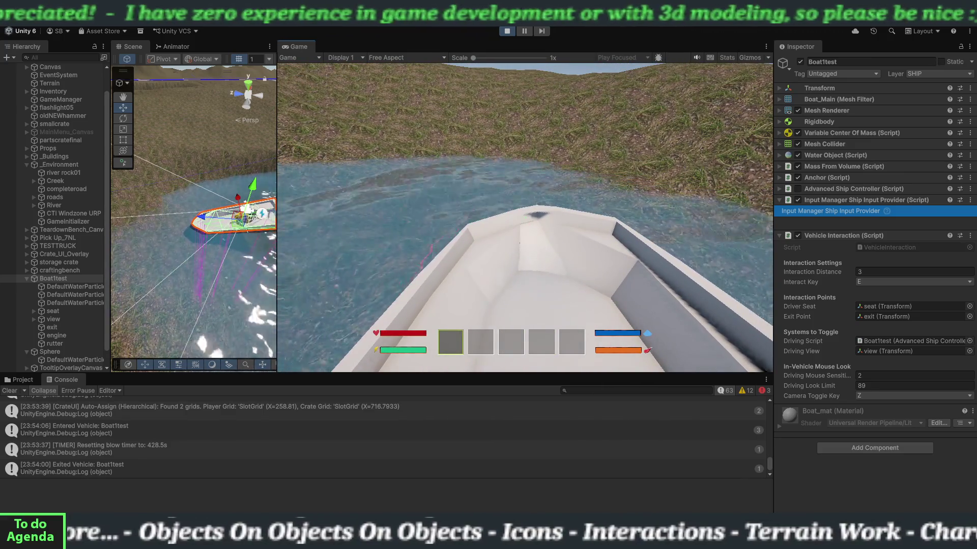
key("z")
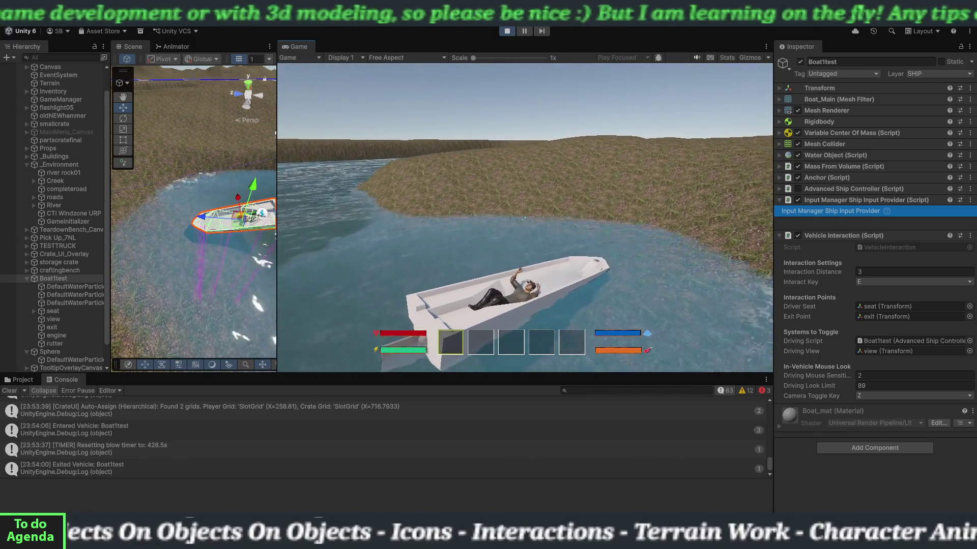
key("z")
key("z")
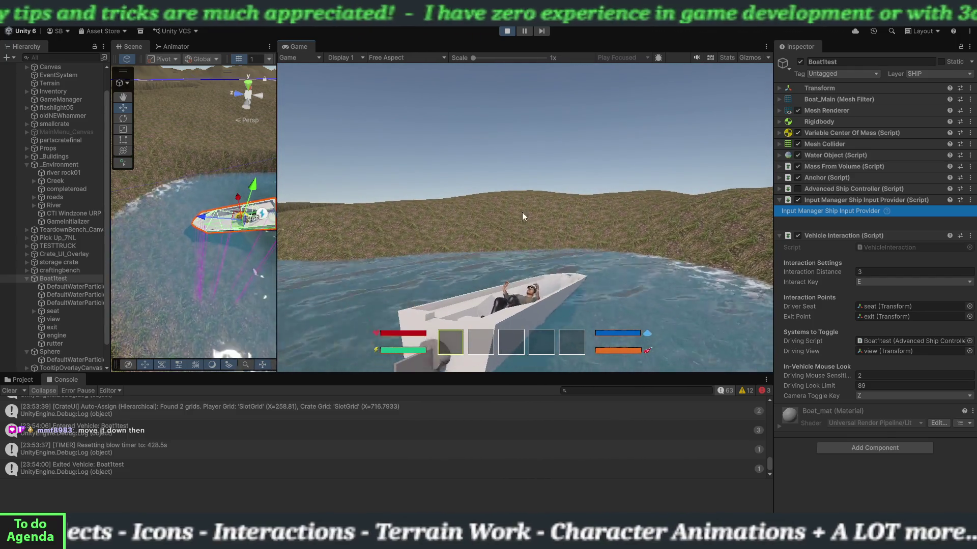
left_click(507, 31)
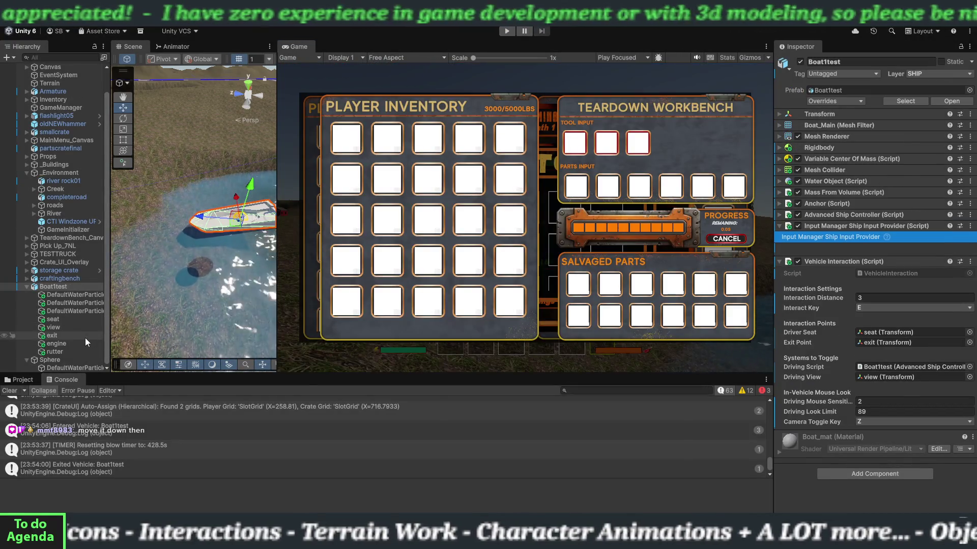
Select Boat1test's engine object and frame it up close in the Scene view.
left_click(82, 343)
right_click(233, 243)
mouse_move(217, 240)
left_mouse_down()
mouse_move(253, 245)
mouse_move(258, 198)
left_mouse_up()
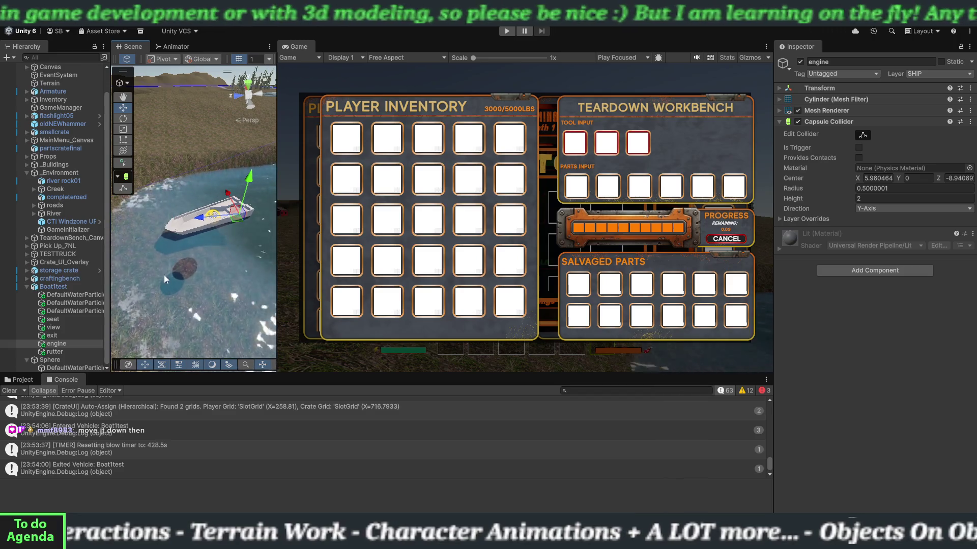
key("f")
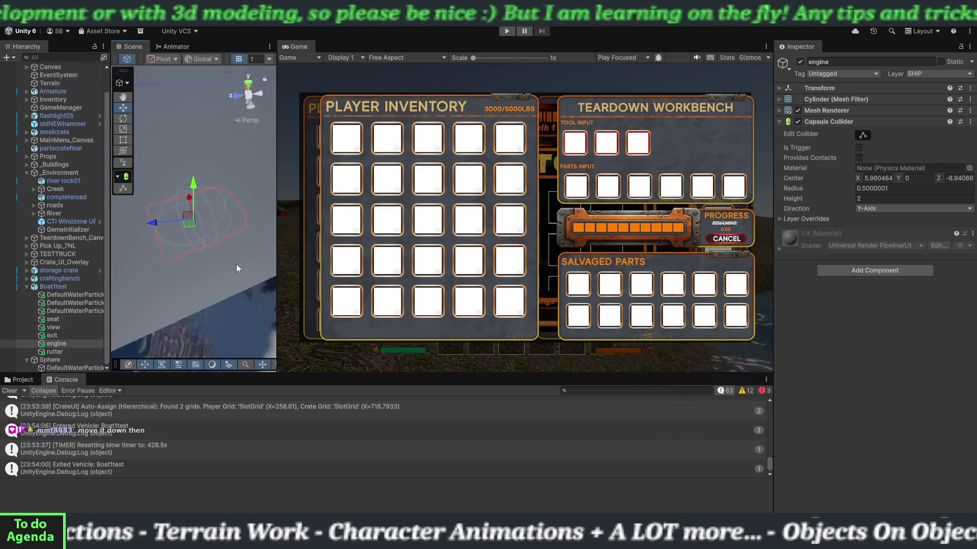
left_click_drag(188, 253, 71, 224)
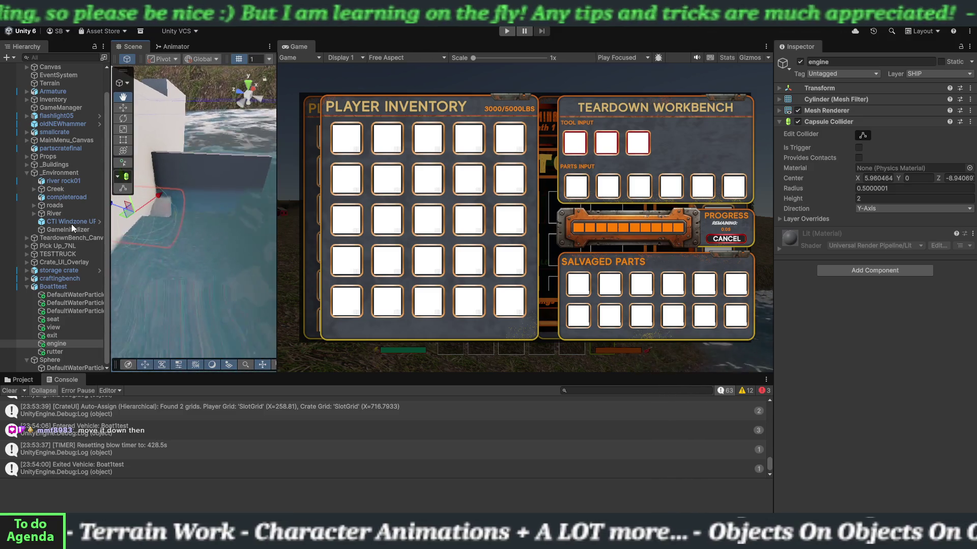
key("f")
Return to the Move tool, zoom the Scene view out, and start play mode.
key("w")
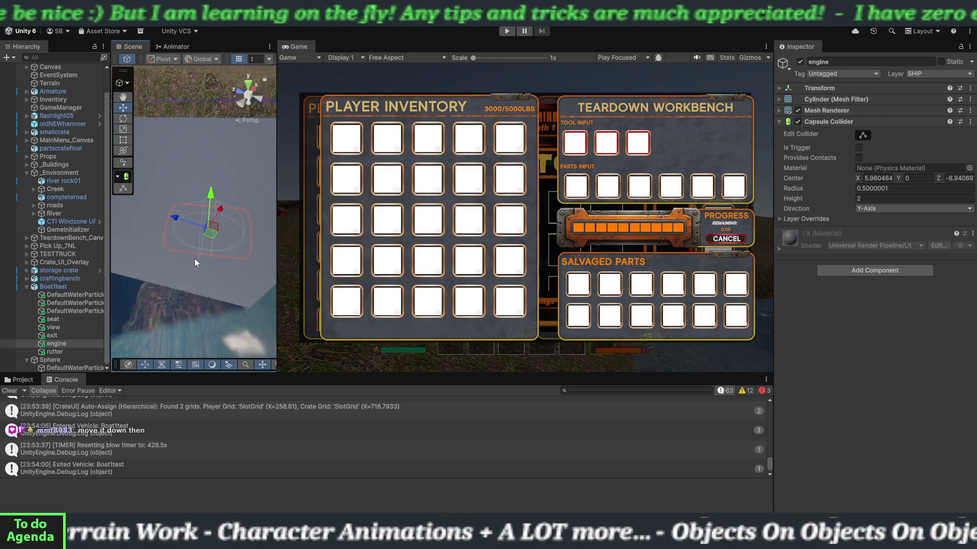
scroll(194, 259, "down", 5)
scroll(198, 261, "down", 5)
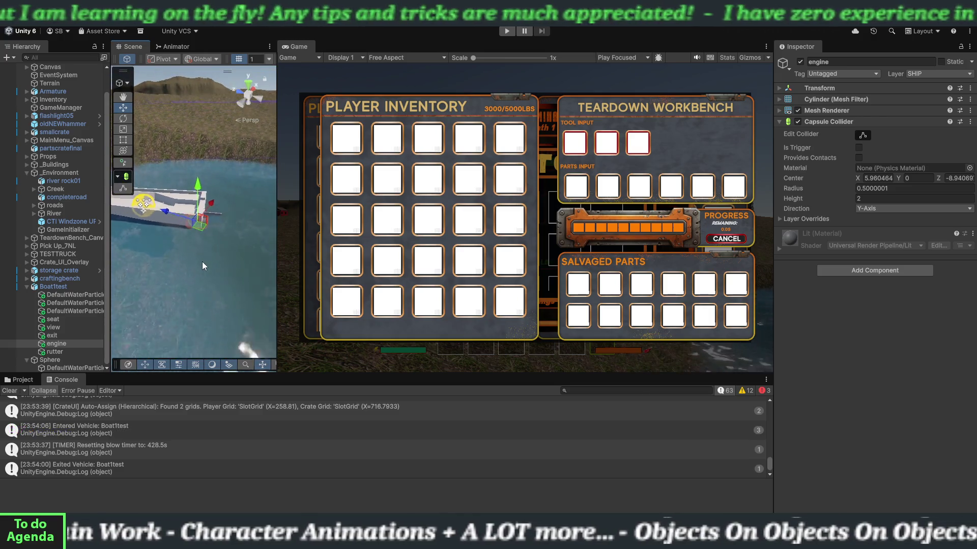
left_click(508, 31)
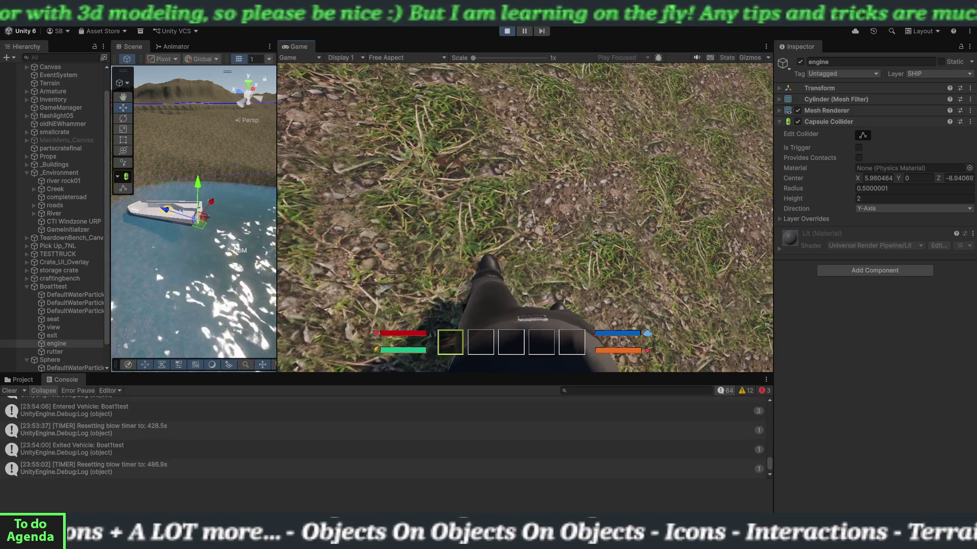
Walk the player to Boat1test, board it, step out and back in, and change the seated camera.
key("w")
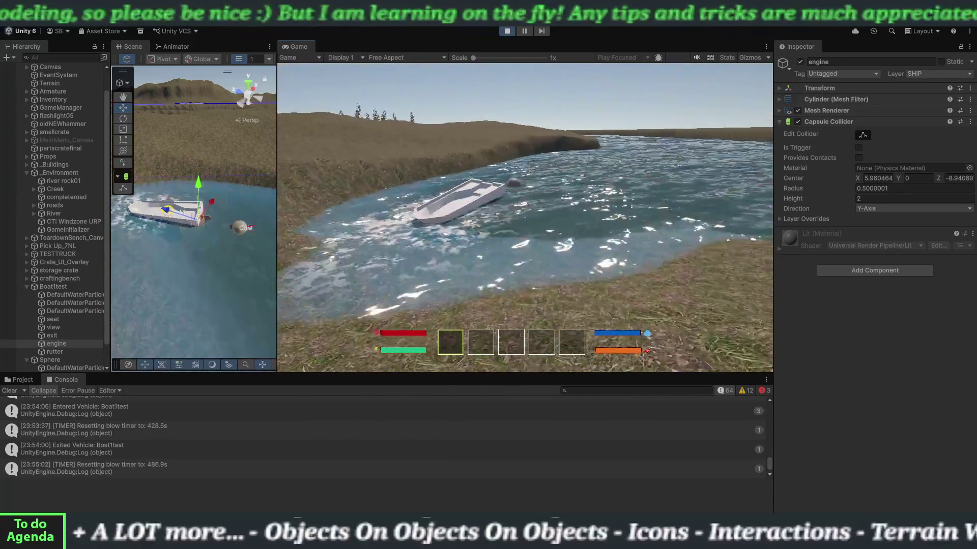
key("e")
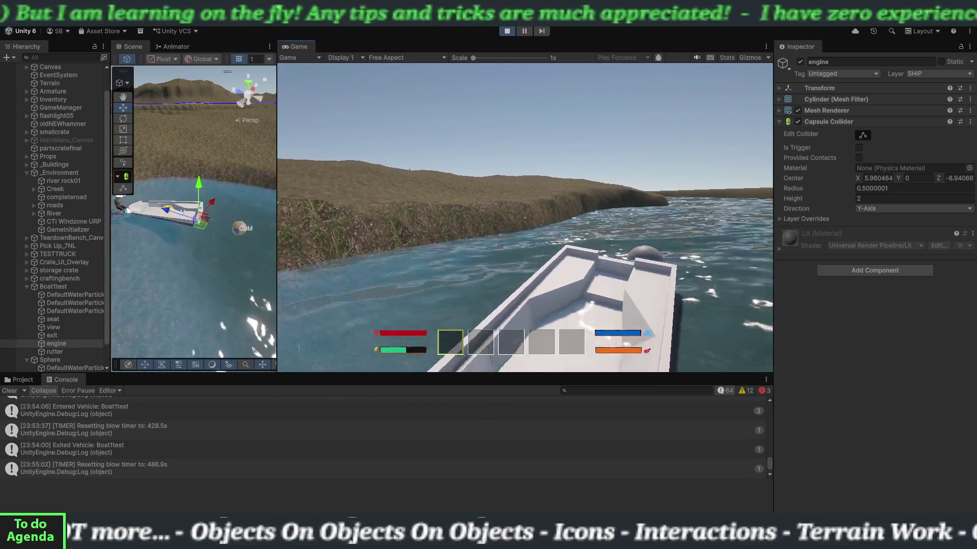
key("e")
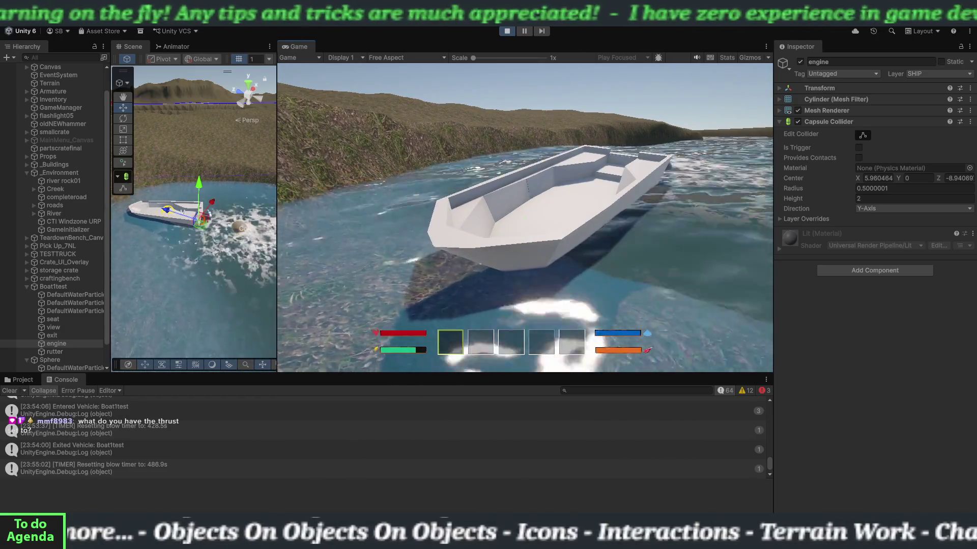
key("e")
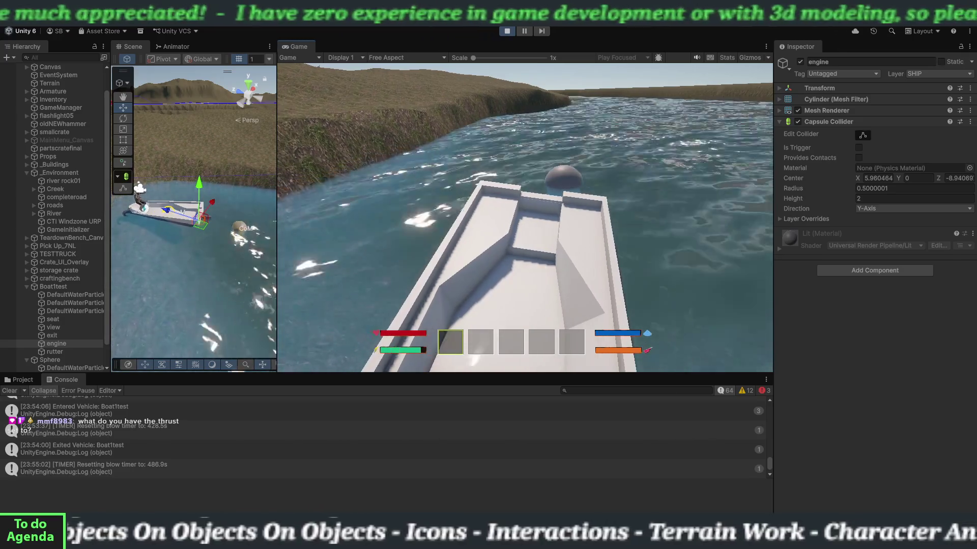
key("e")
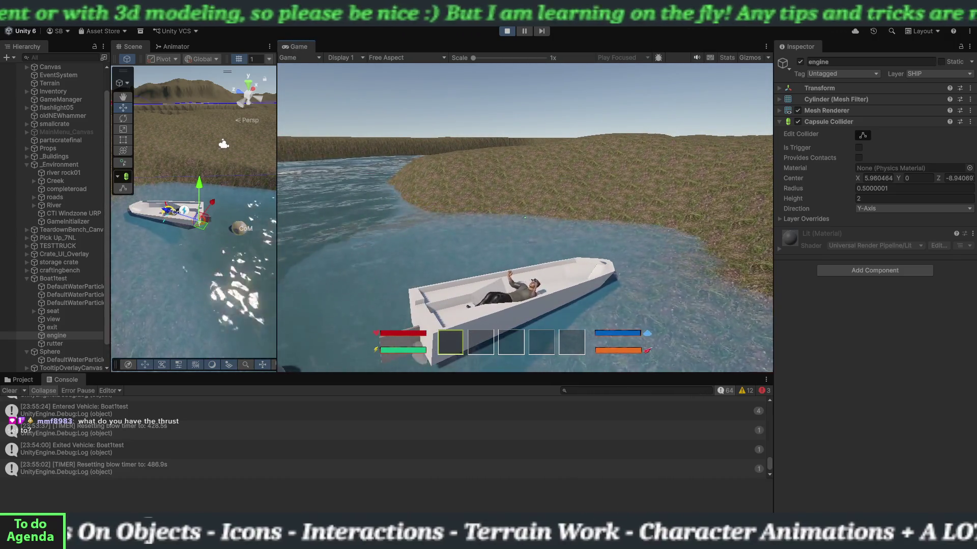
Drive and steer the boat along the river, then stop the game.
key("w")
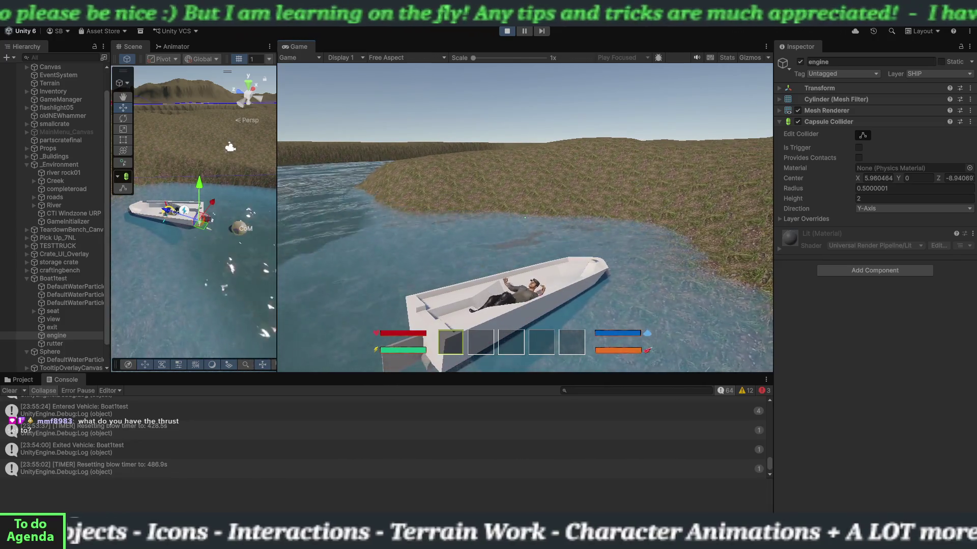
key("w")
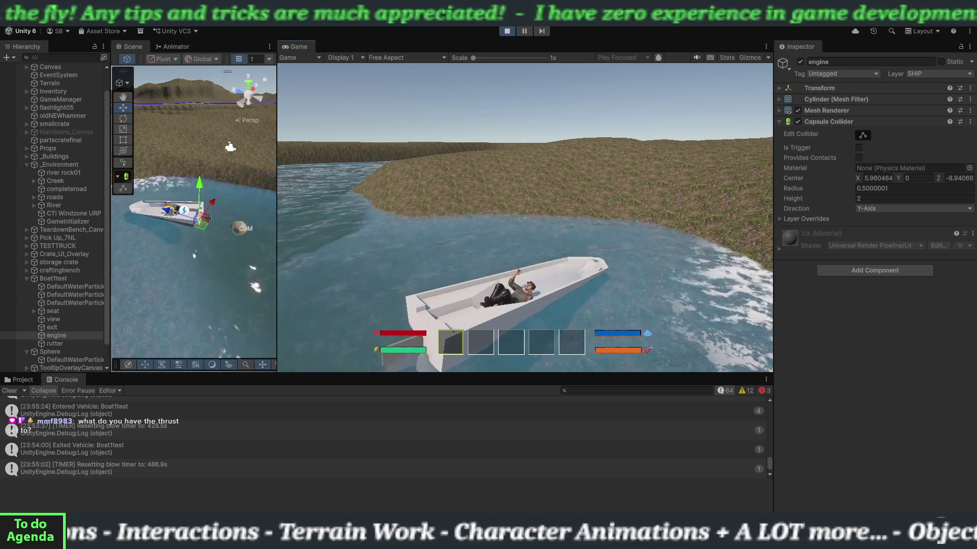
key("w")
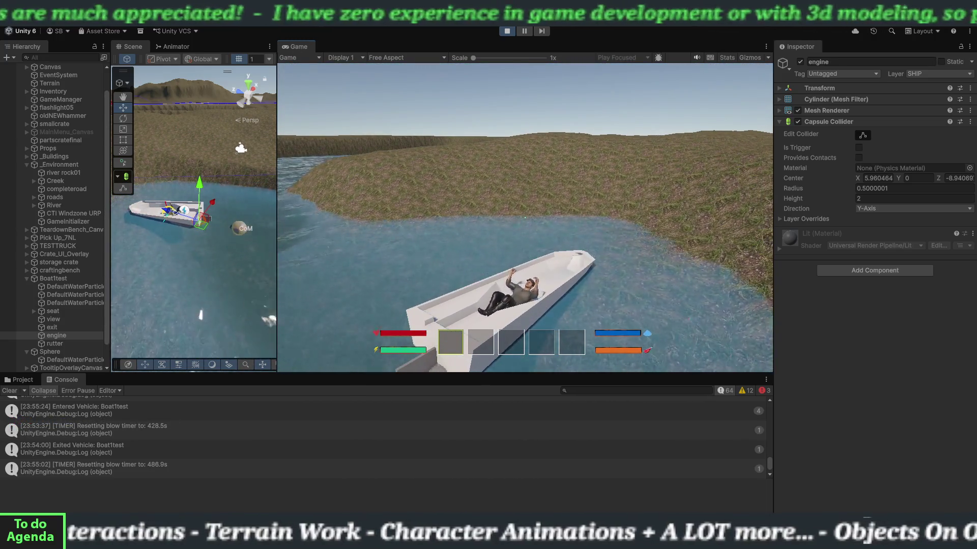
key("w")
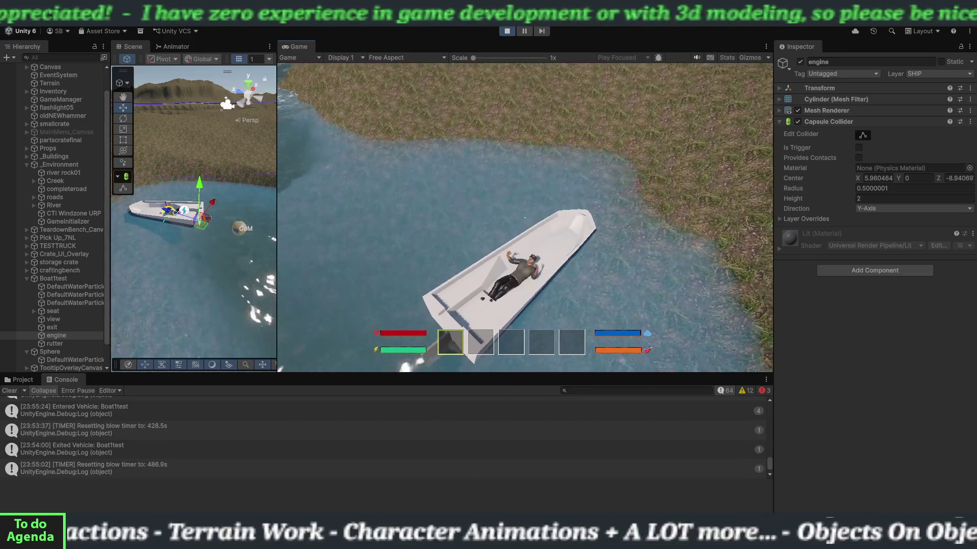
key("w")
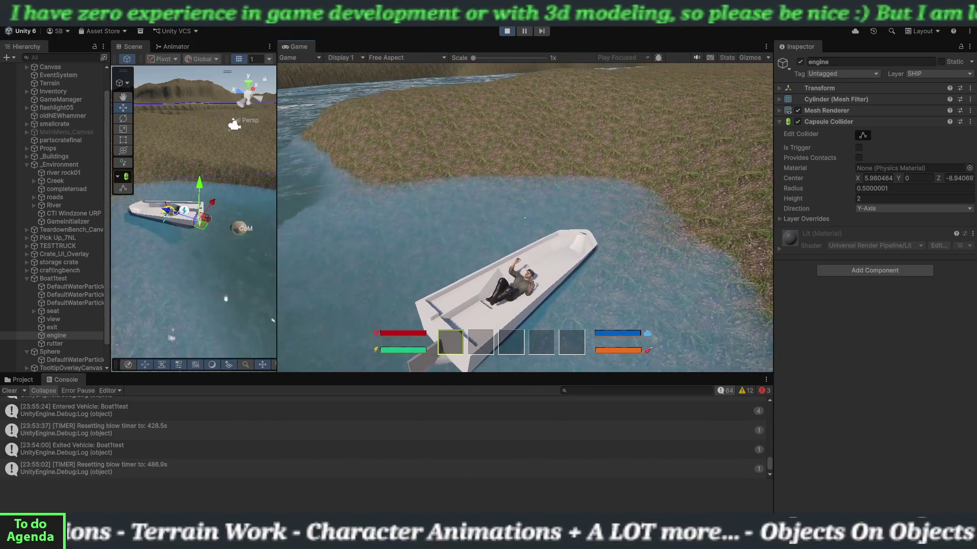
key("Escape")
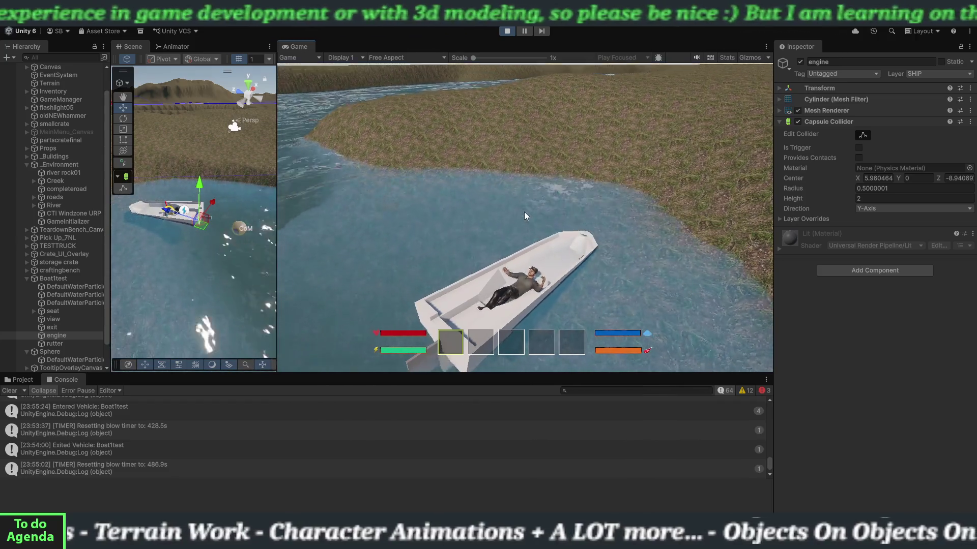
left_click(508, 32)
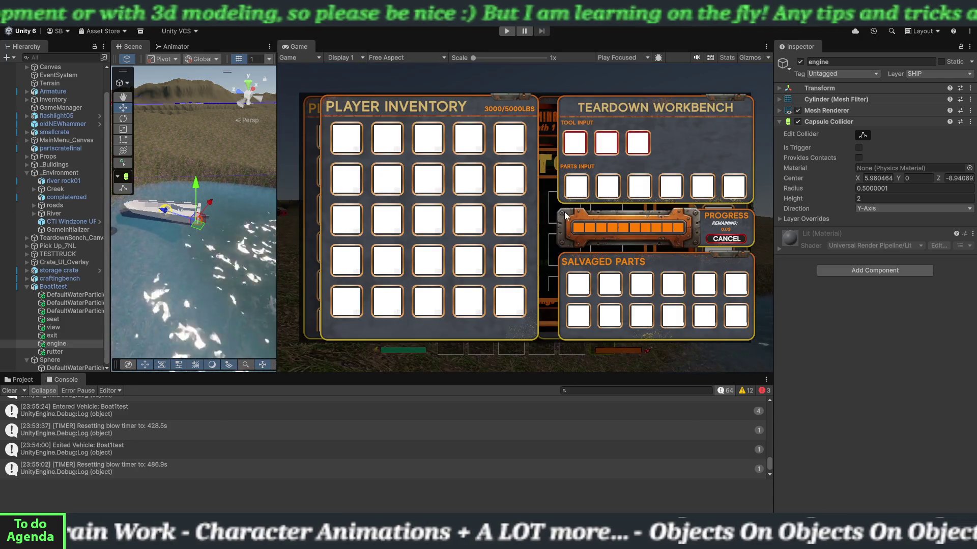
Select Boat1test, collapse Vehicle Interaction, and expand Advanced Ship Controller (Script) in the Inspector.
left_click(68, 287)
left_click(781, 263)
left_click(782, 263)
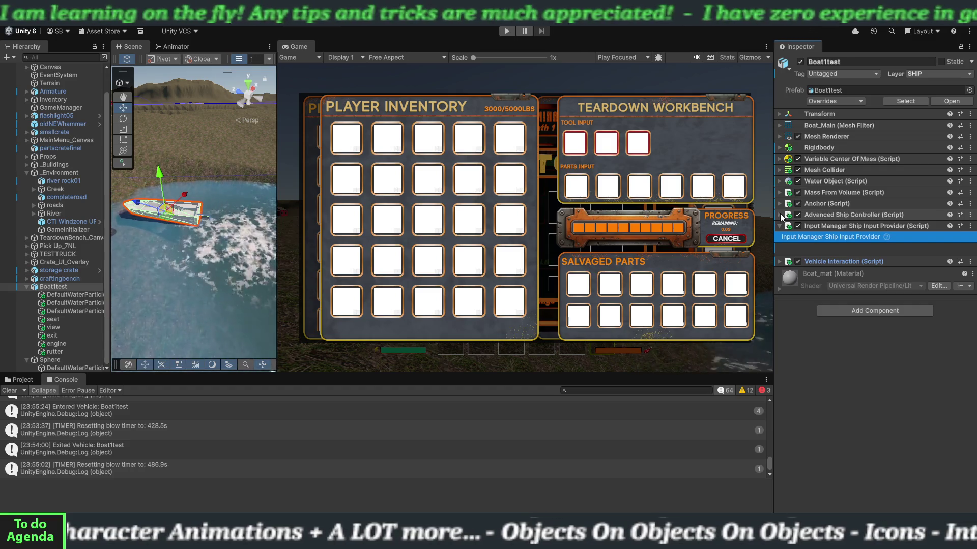
left_click(781, 214)
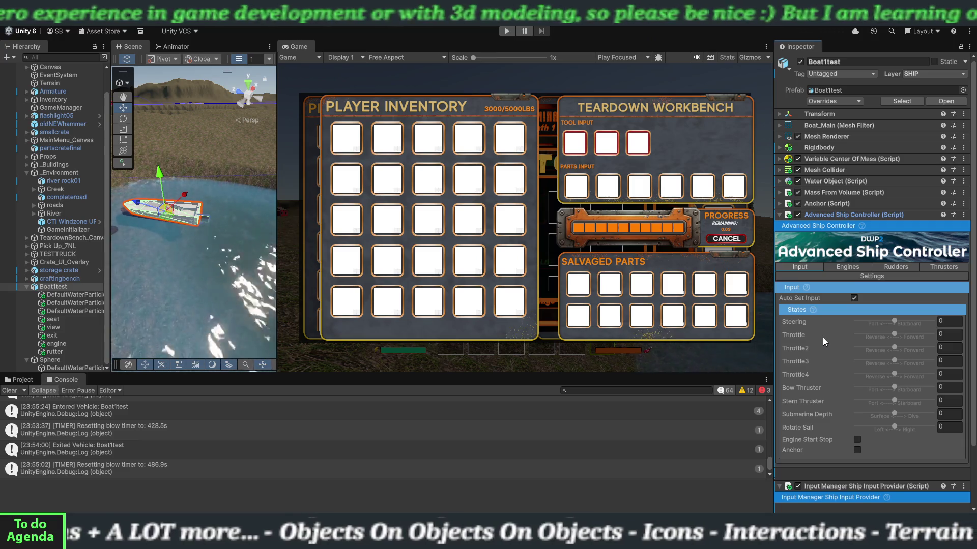
left_click(848, 267)
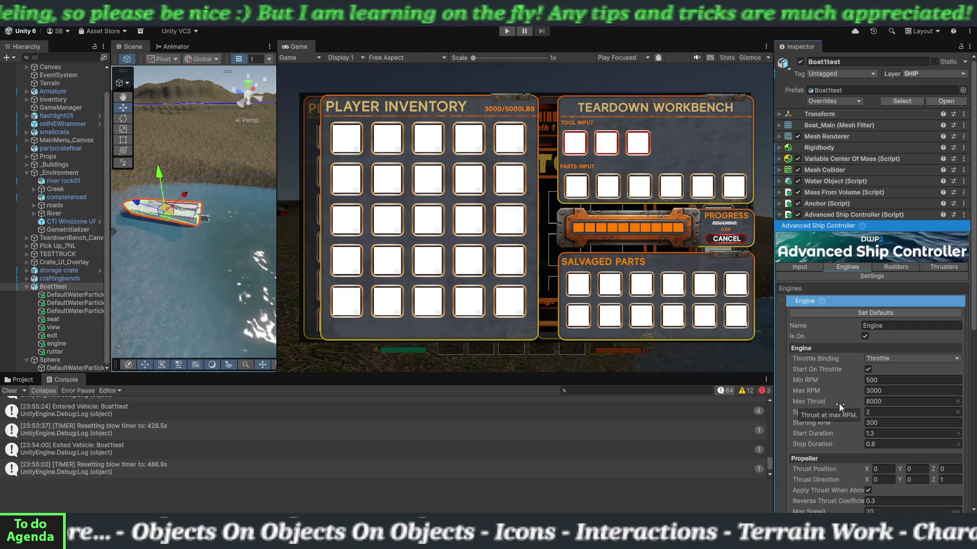
type("2")
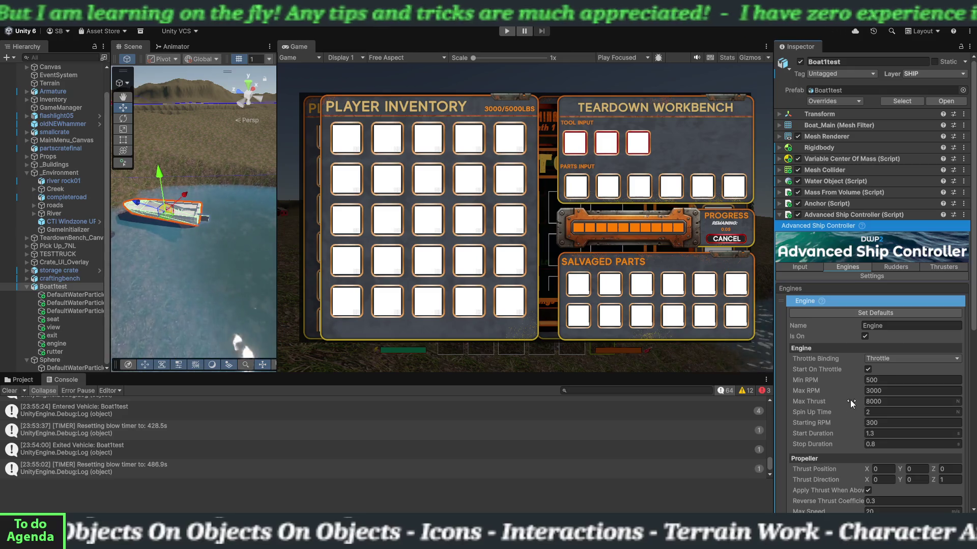
scroll(846, 438, "down", 1)
scroll(845, 438, "down", 1)
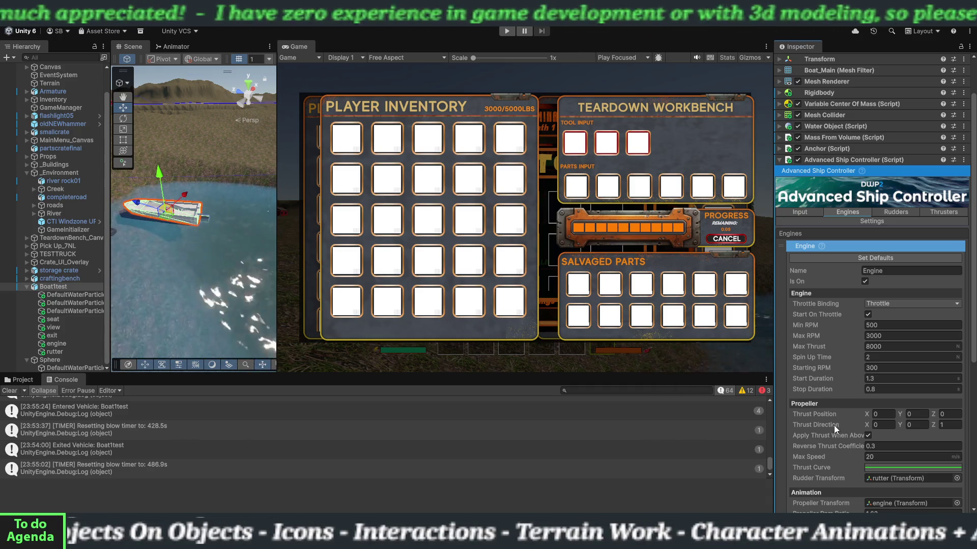
mouse_move(835, 436)
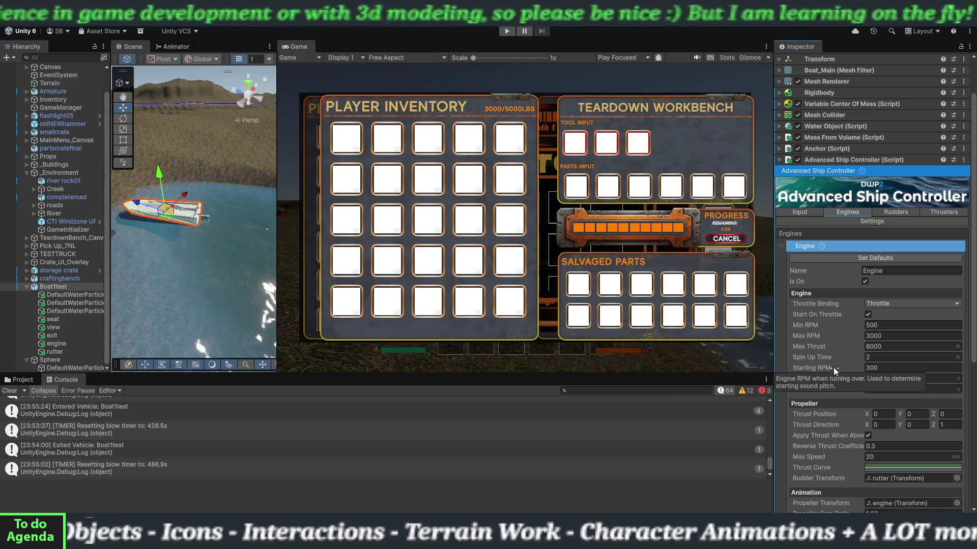
scroll(832, 402, "down", 3)
scroll(829, 443, "down", 2)
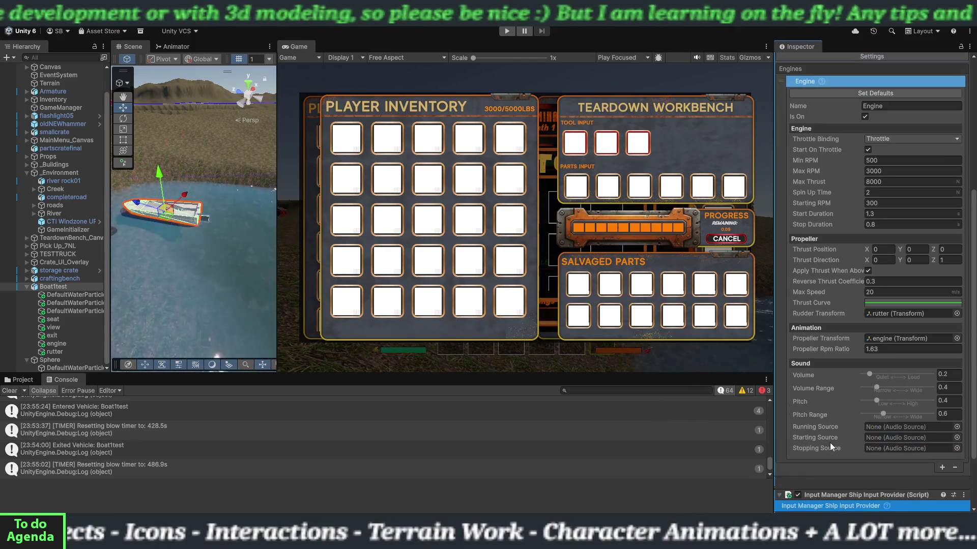
scroll(829, 443, "up", 5)
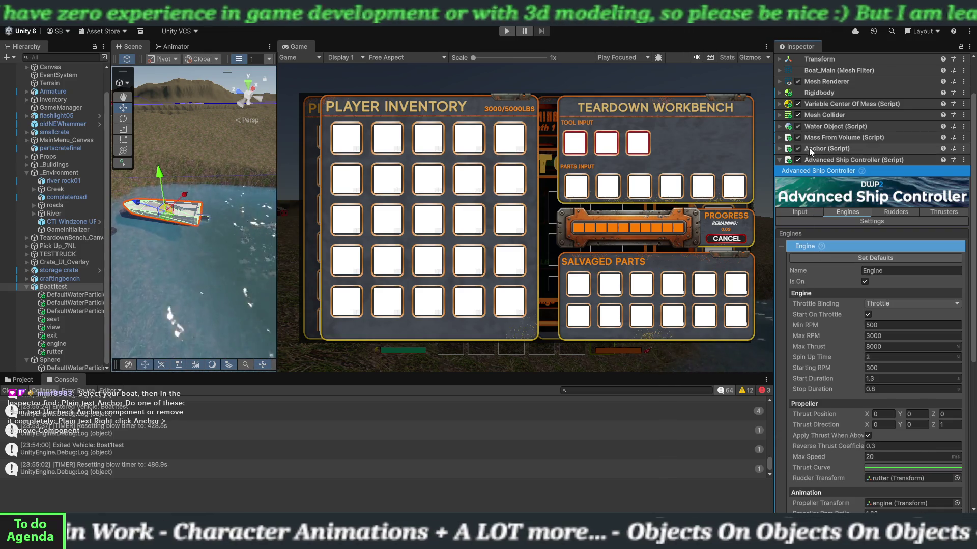
Uncheck Drop On Start in Boat1test's Anchor component, then collapse it.
left_click(780, 148)
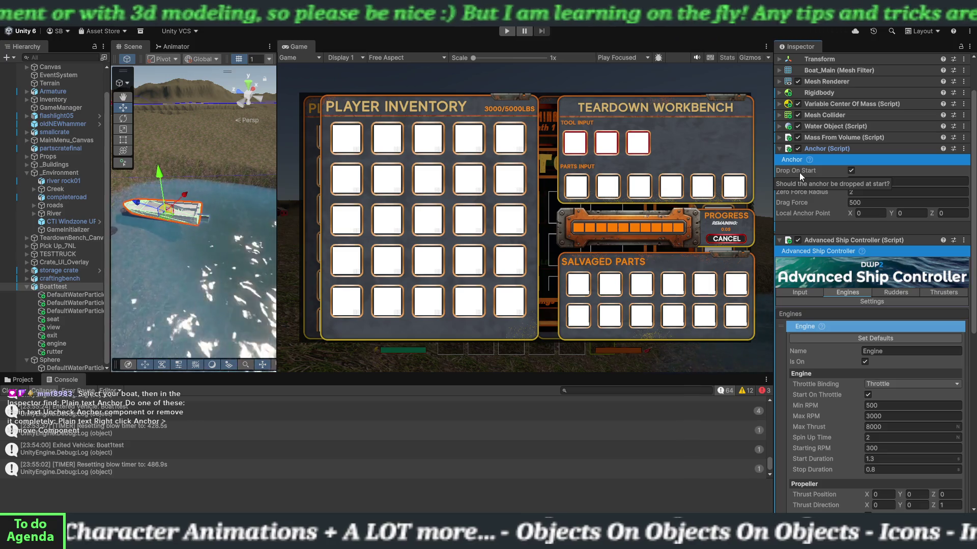
left_click(852, 169)
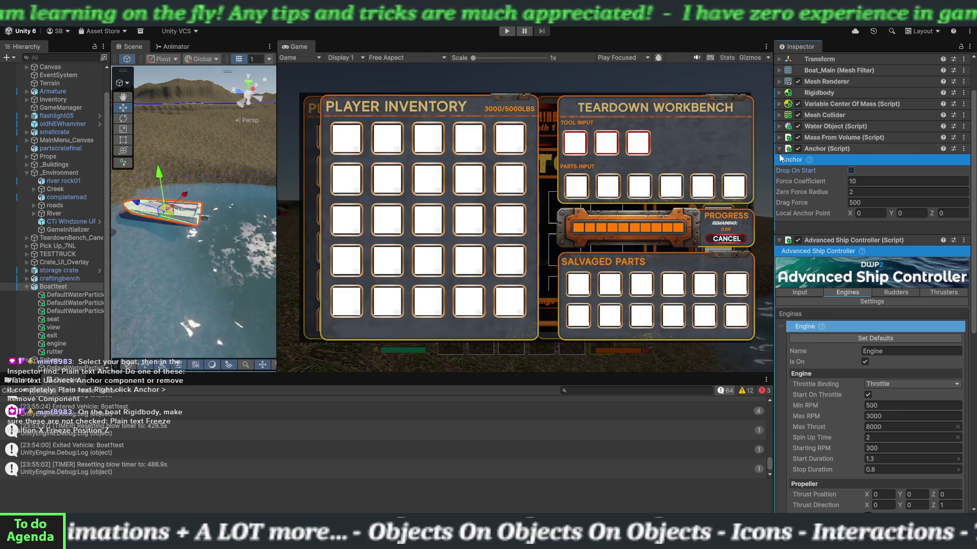
left_click(779, 148)
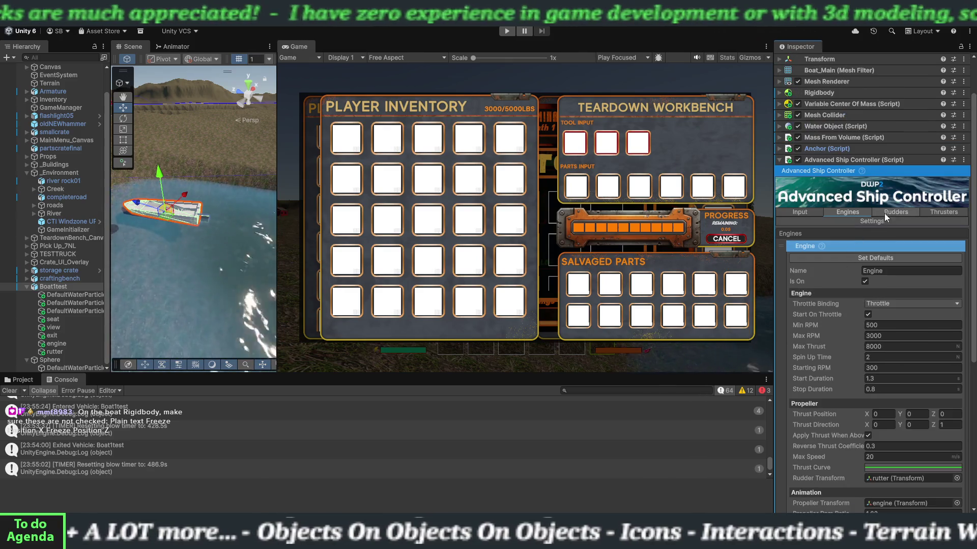
Uncheck Drop Anchor When Inactive in the ship controller's Settings tab and expand the Rigidbody.
left_click(873, 220)
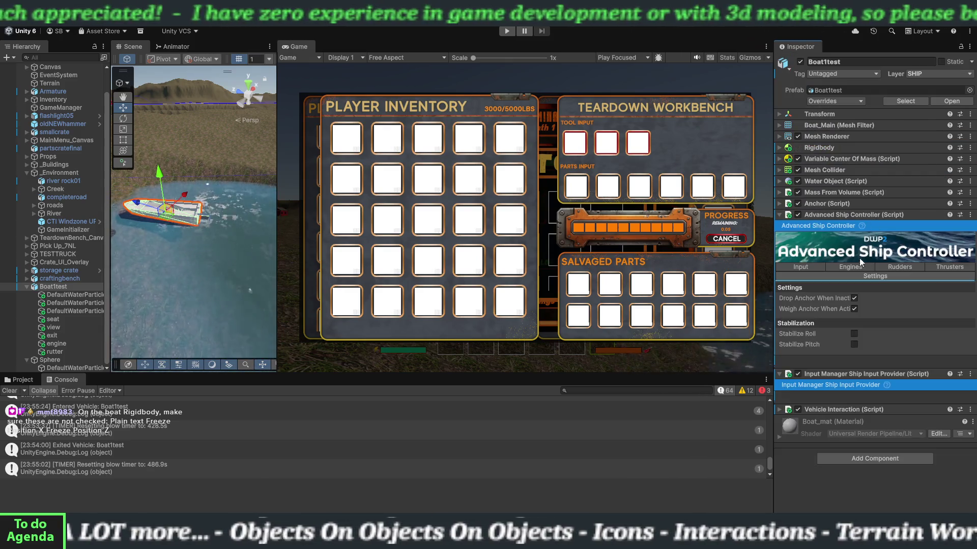
left_click(854, 299)
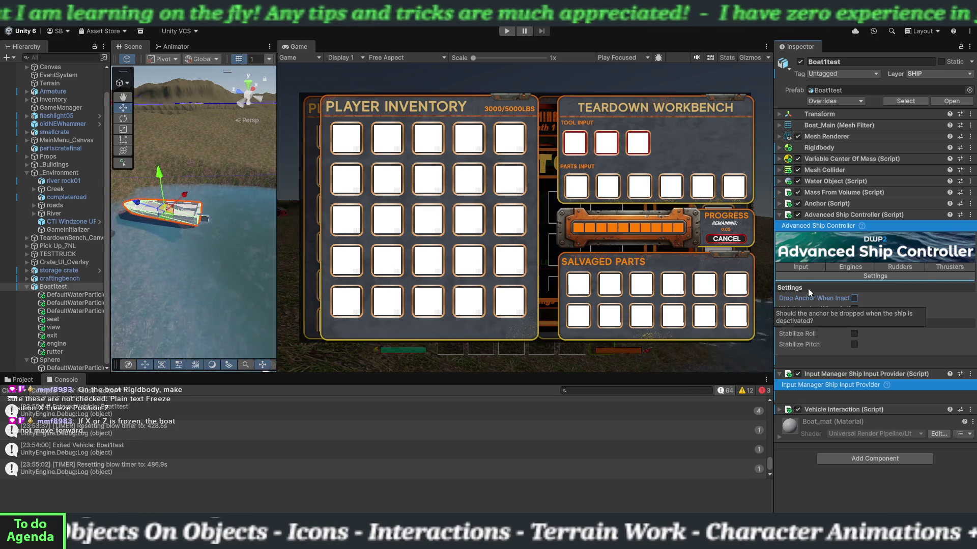
left_click(779, 147)
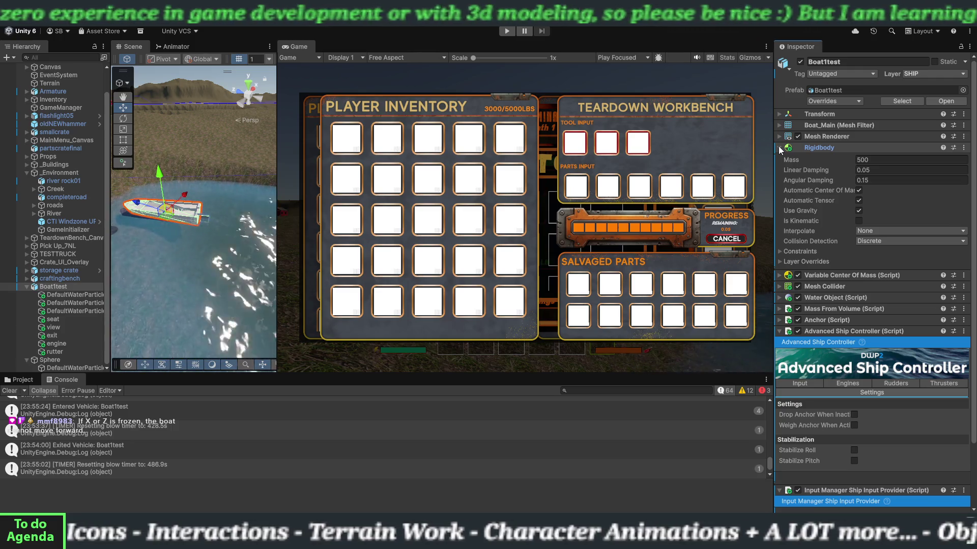
Collapse the Rigidbody component and enter play mode to test the boat.
left_click(779, 148)
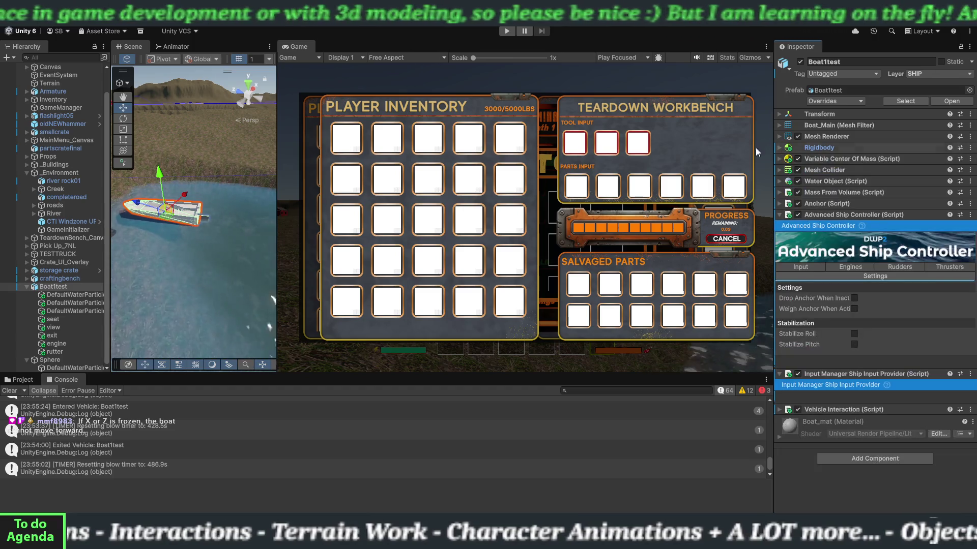
left_click(507, 31)
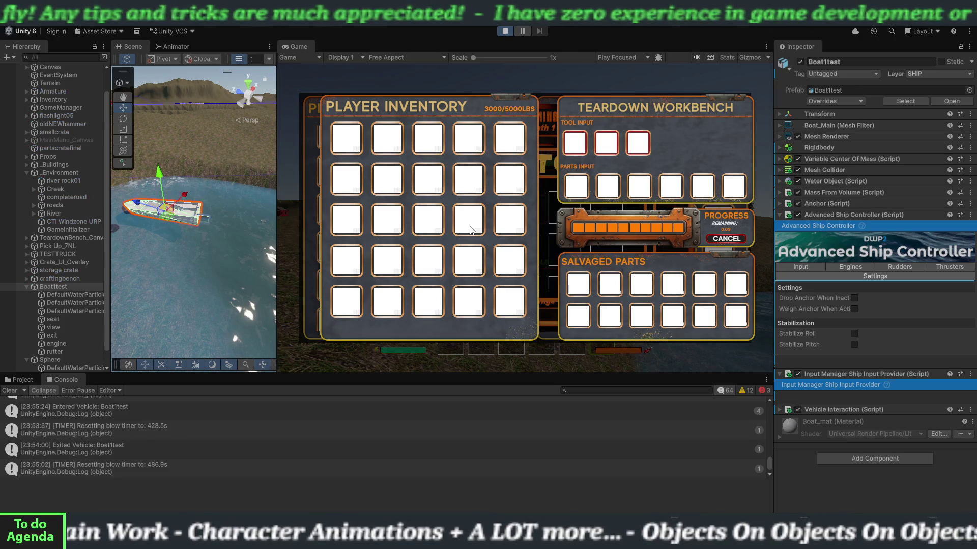
Pick hotbar slot 1, walk and climb onto Boat1test, and take the seat.
key("1")
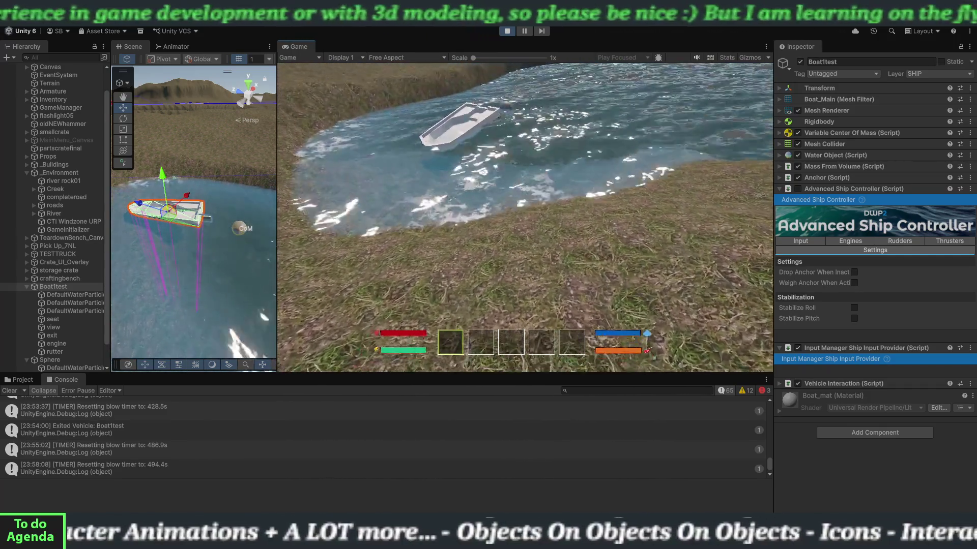
key("w")
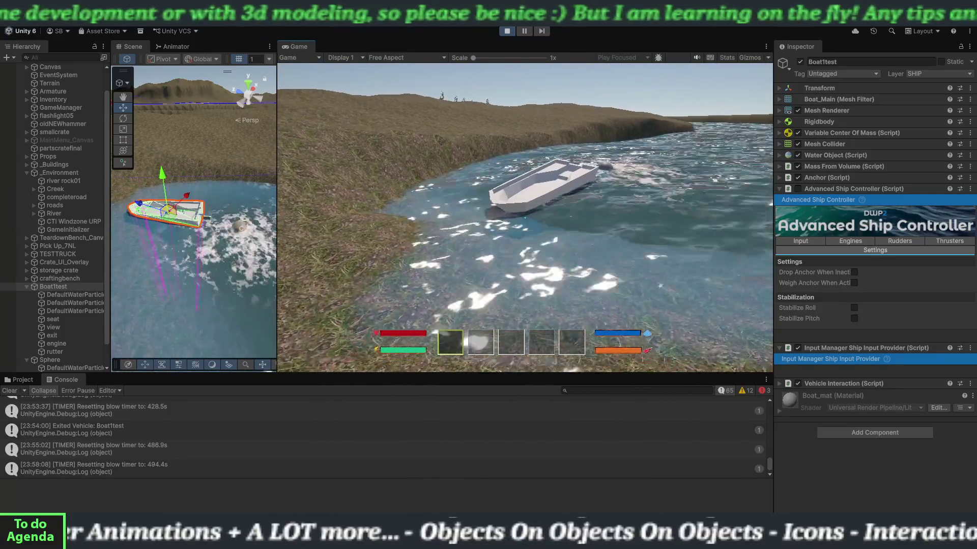
key("shift+w")
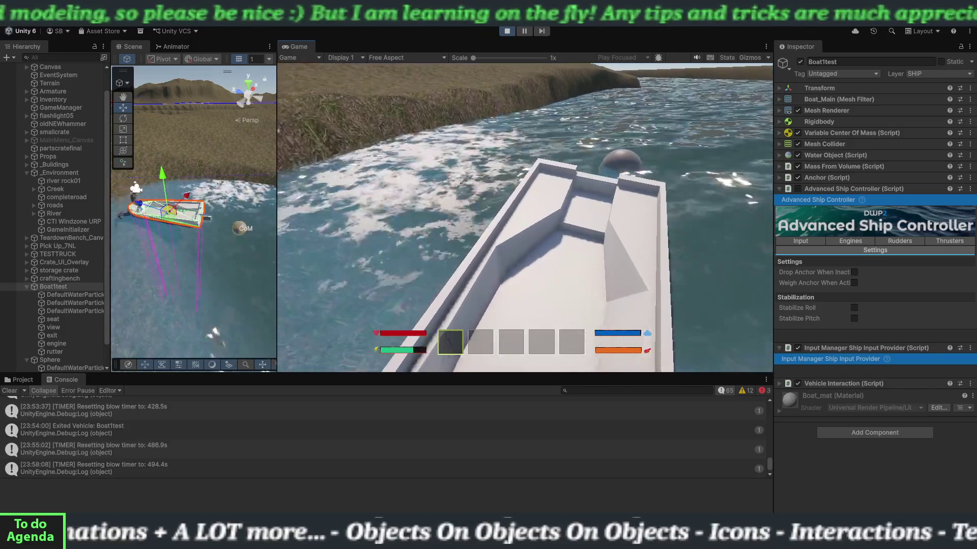
key("e")
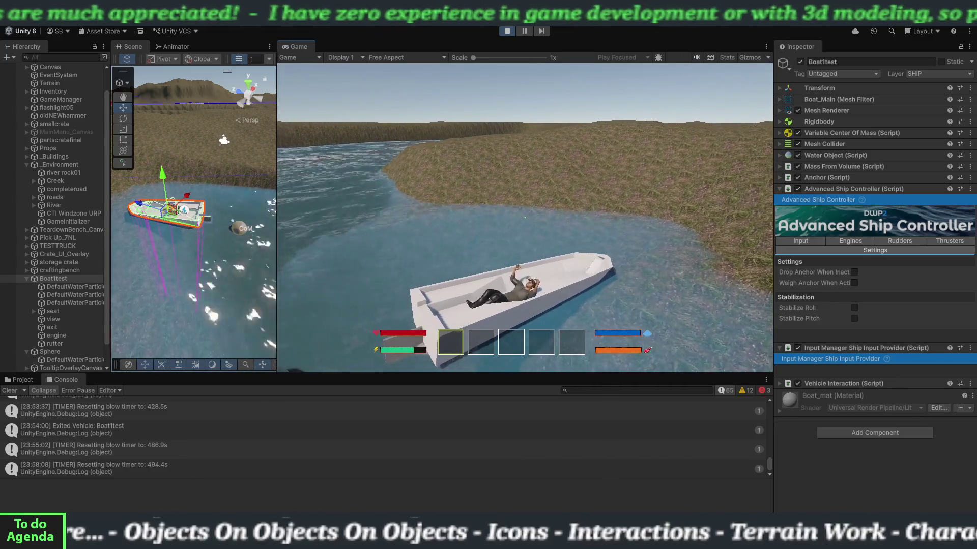
Drive and turn the boat along the river, then stop play mode with Ctrl+P.
key("w")
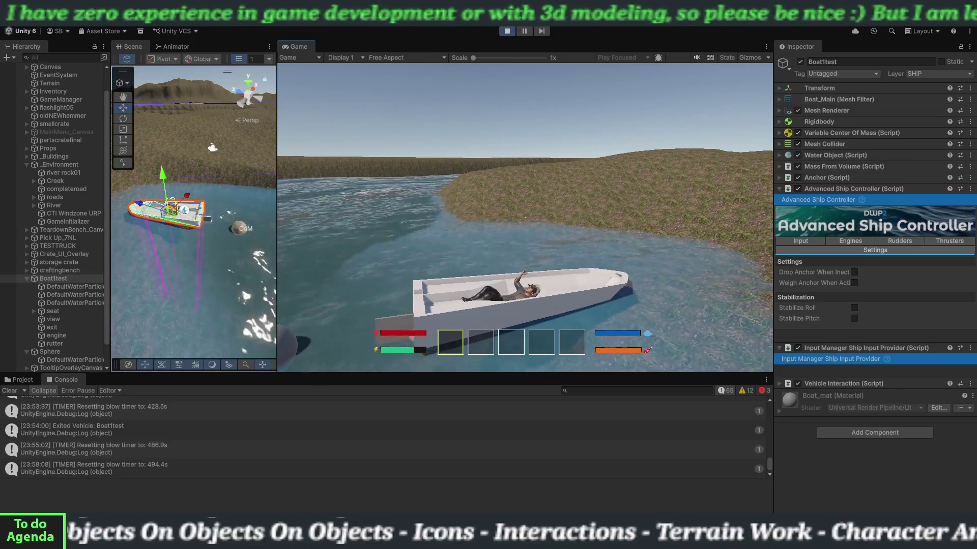
key("w")
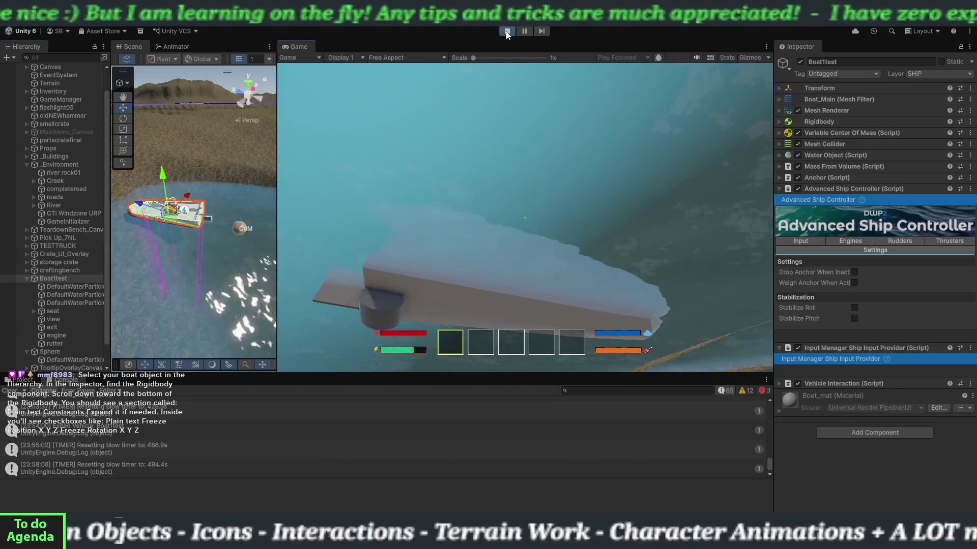
key("ctrl+p")
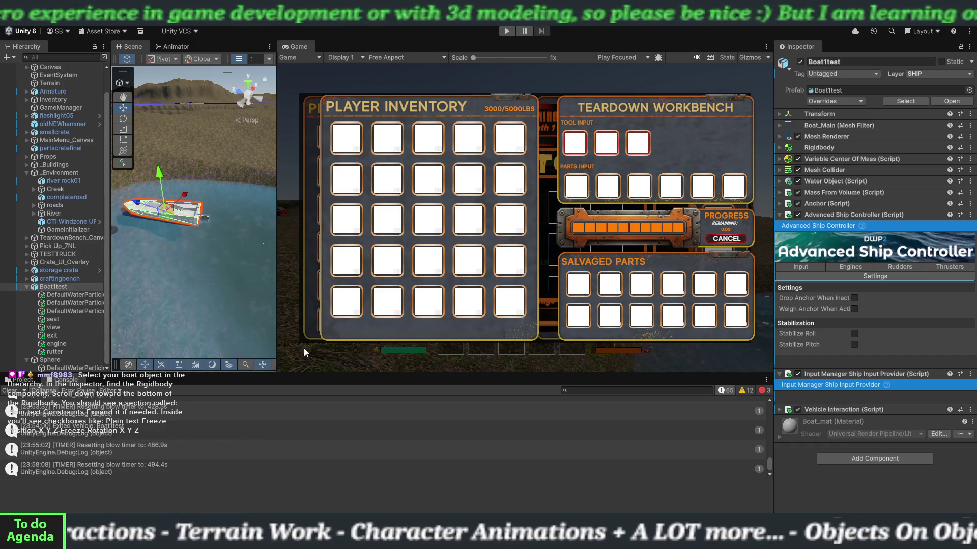
Select craftingbench, frame it in the Scene view, and drag the splitter to widen the view.
left_click(32, 280)
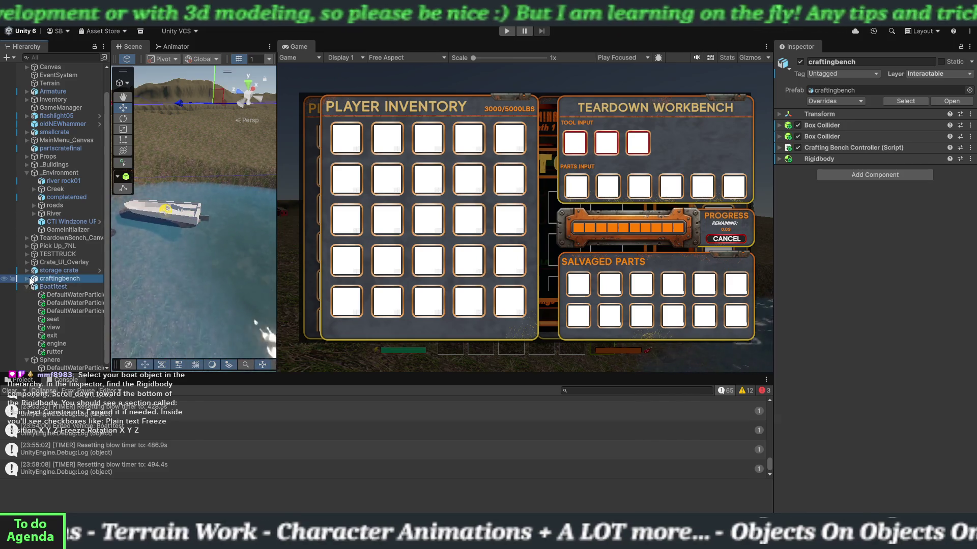
double_click(50, 278)
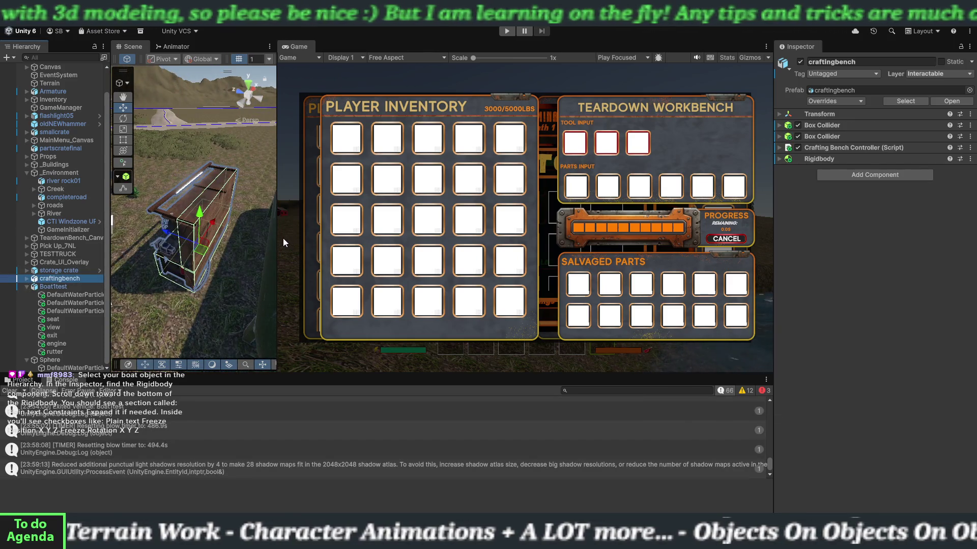
left_click_drag(278, 235, 709, 235)
mouse_move(326, 267)
left_mouse_down()
mouse_move(313, 270)
mouse_move(629, 189)
mouse_move(524, 202)
left_mouse_up()
scroll(524, 202, "down", 3)
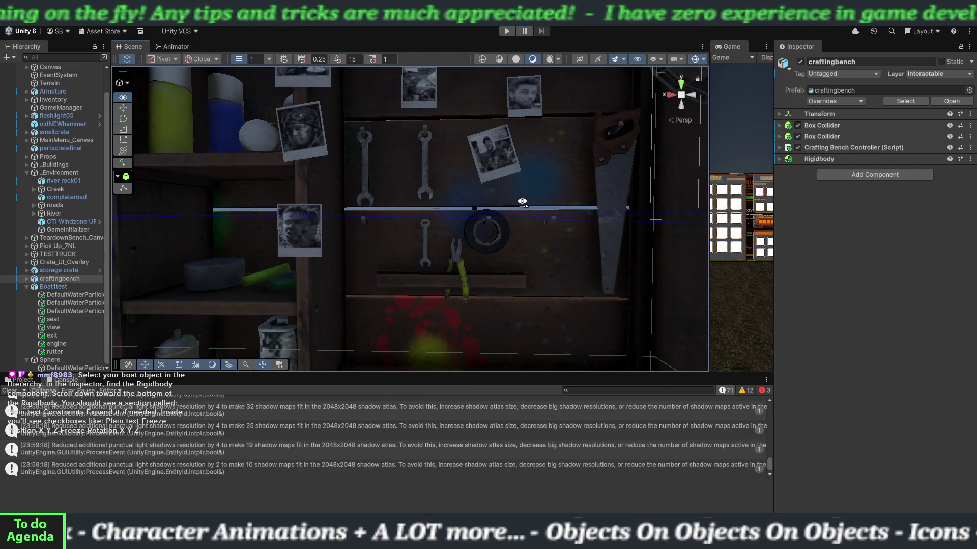
Pan and orbit the Scene view around the crafting bench's shelves, hanging tools and pinned photos.
key("e")
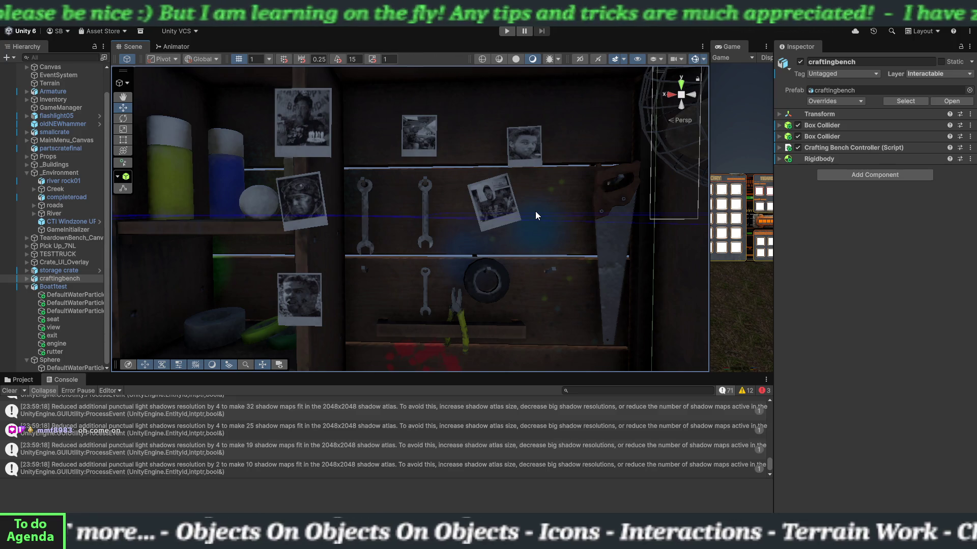
mouse_move(369, 315)
left_mouse_down()
mouse_move(434, 335)
mouse_move(440, 317)
mouse_move(439, 343)
left_mouse_up()
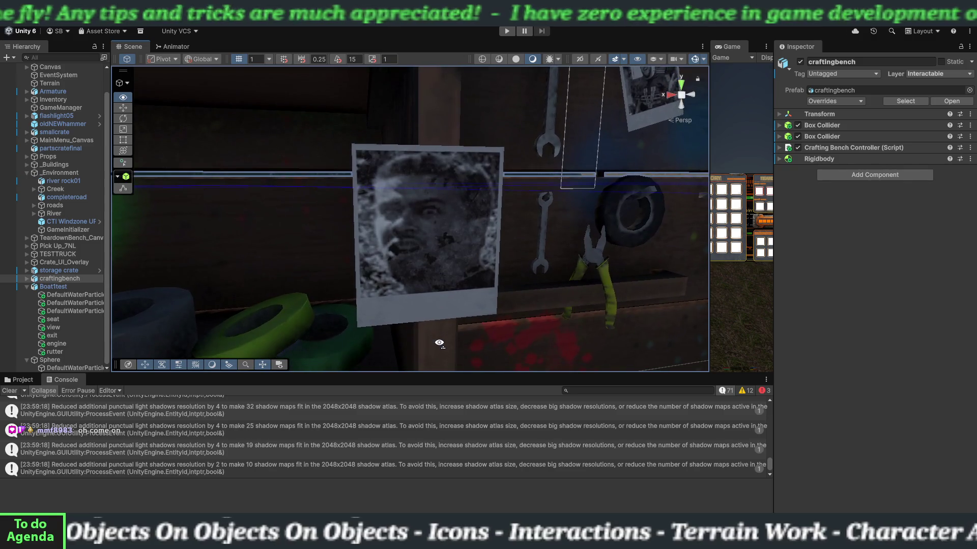